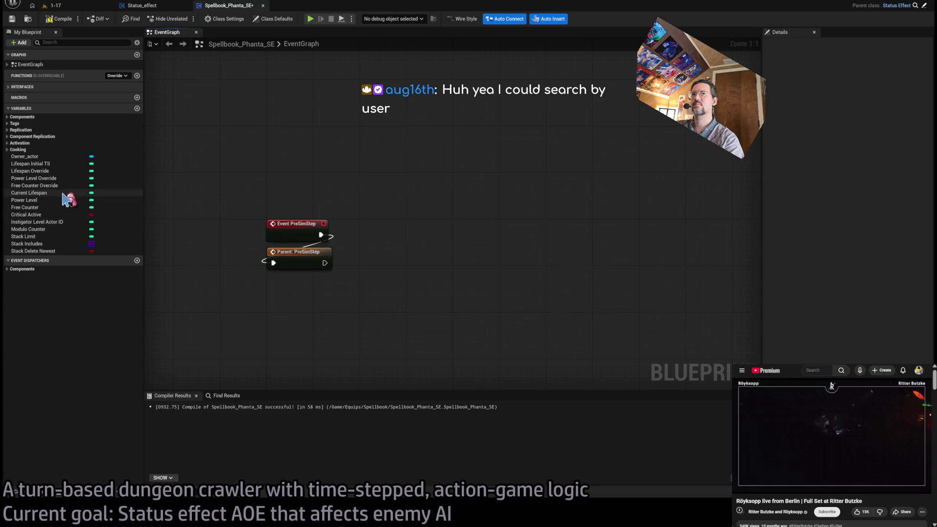
Step: Add a Decrement Lifespan node after Parent: PreSimStep, then delete it with both PreSimStep events
left_click_drag(326, 264, 441, 232)
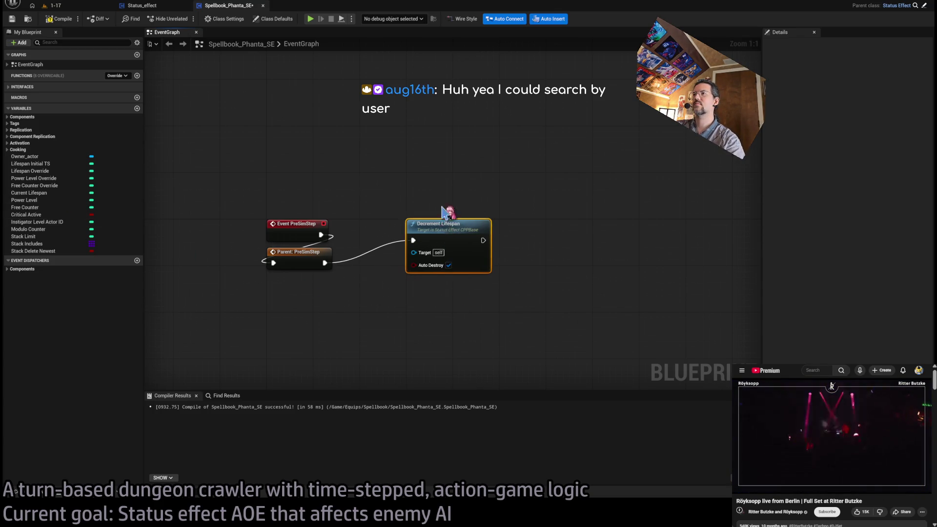
left_click(415, 194)
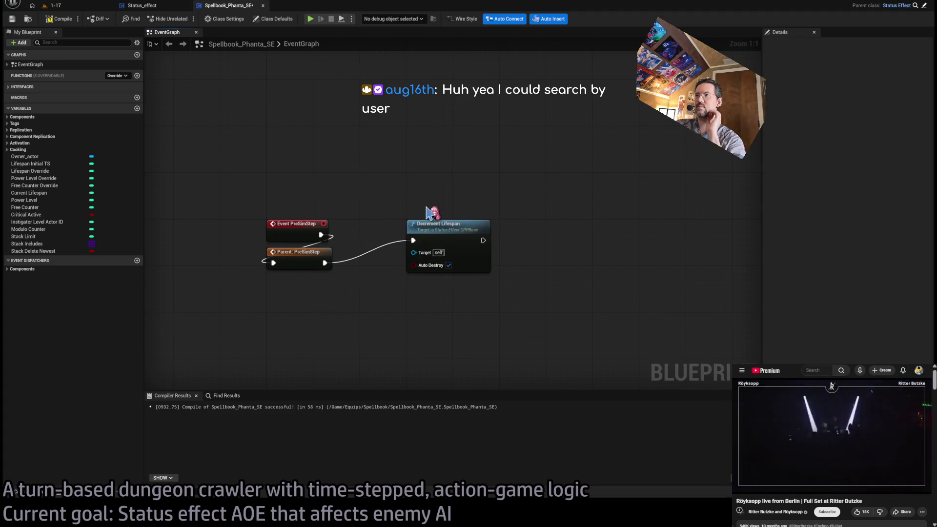
left_click(448, 230)
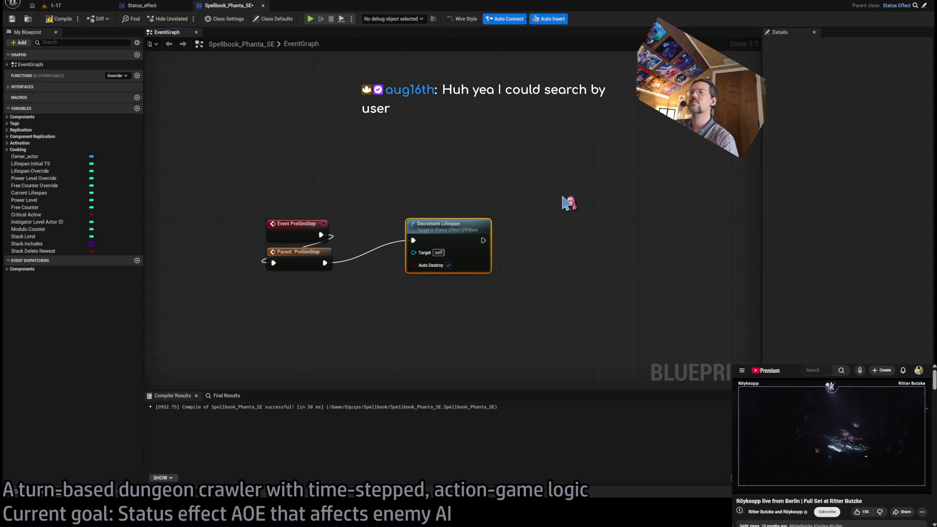
left_click_drag(551, 178, 228, 336)
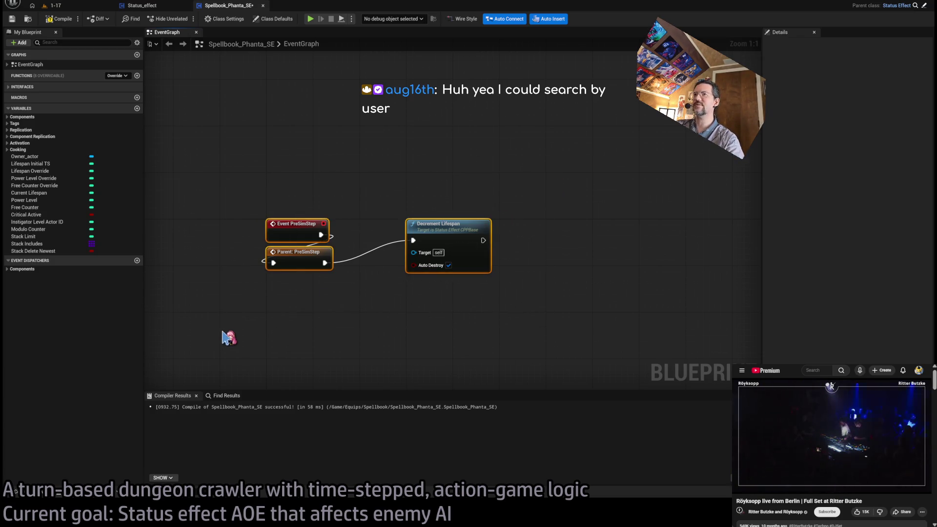
key("Delete")
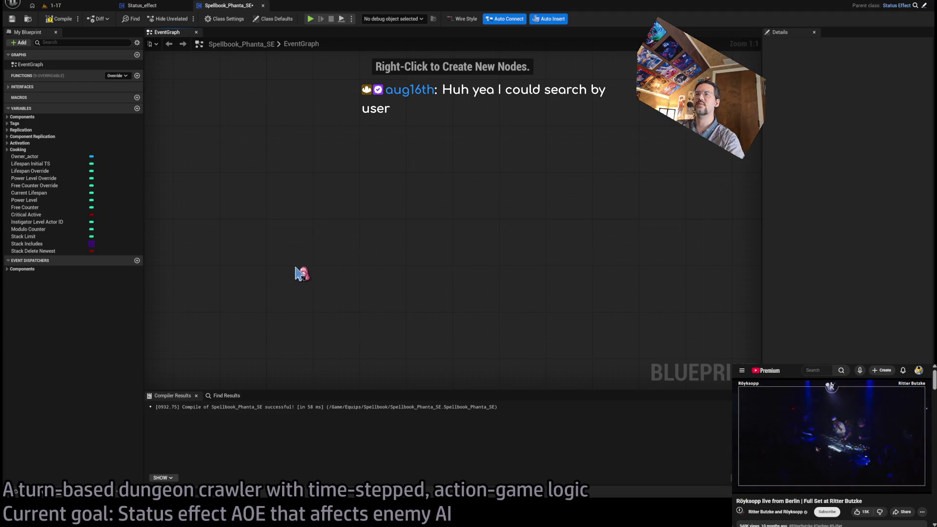
Step: Undo the deletion to restore the PreSimStep events, then remove only the Decrement Lifespan node
key("ctrl+z")
left_click_drag(377, 189, 518, 300)
key("Delete")
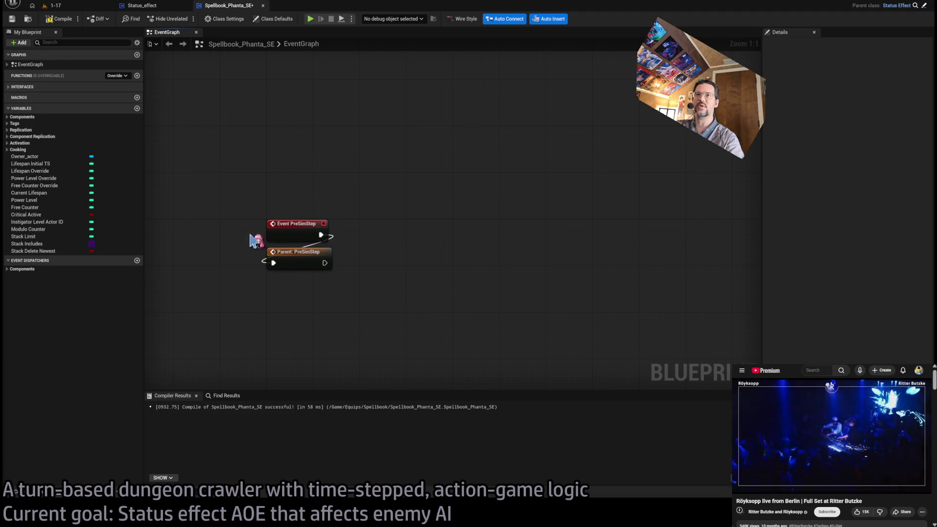
Step: Add a Get AI Component node and a Branch on its Is Valid, wired from Parent: PreSimStep
left_click_drag(324, 262, 415, 259)
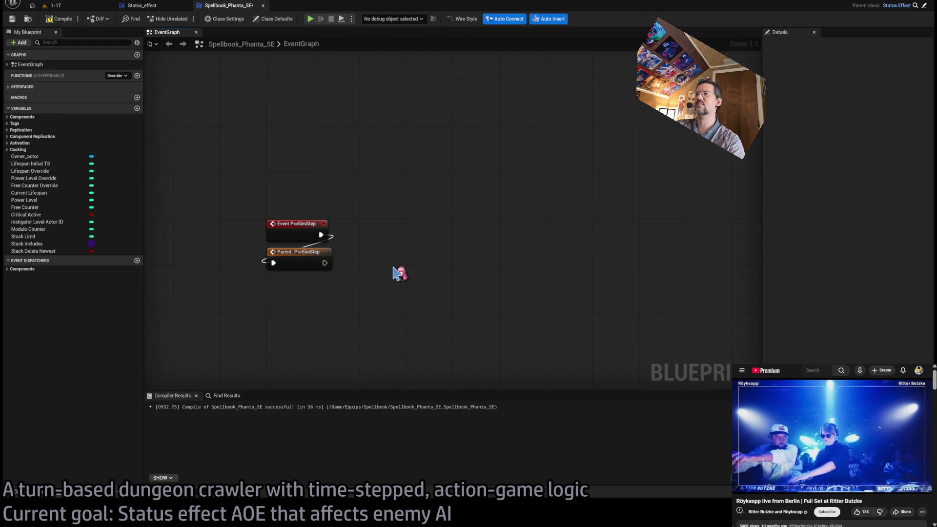
key("ctrl+v")
mouse_move(406, 288)
left_mouse_down()
mouse_move(376, 288)
mouse_move(366, 266)
mouse_move(379, 242)
mouse_move(368, 225)
left_mouse_up()
key("b")
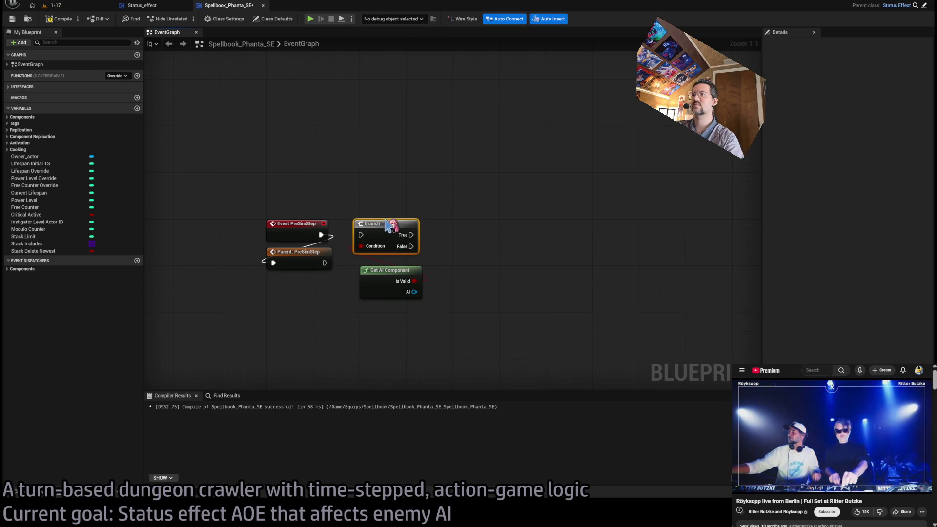
left_click_drag(324, 263, 367, 235)
left_click_drag(397, 277, 396, 271)
left_click(457, 266)
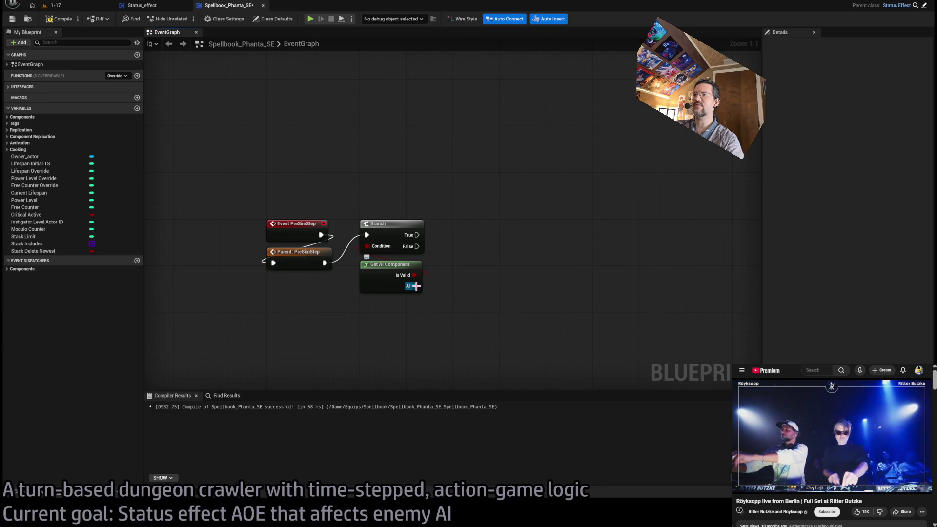
Step: Abandon a wire from the AI output, save Spellbook_Phanta_SE, and return to the 1-17 level
left_click_drag(414, 286, 508, 250)
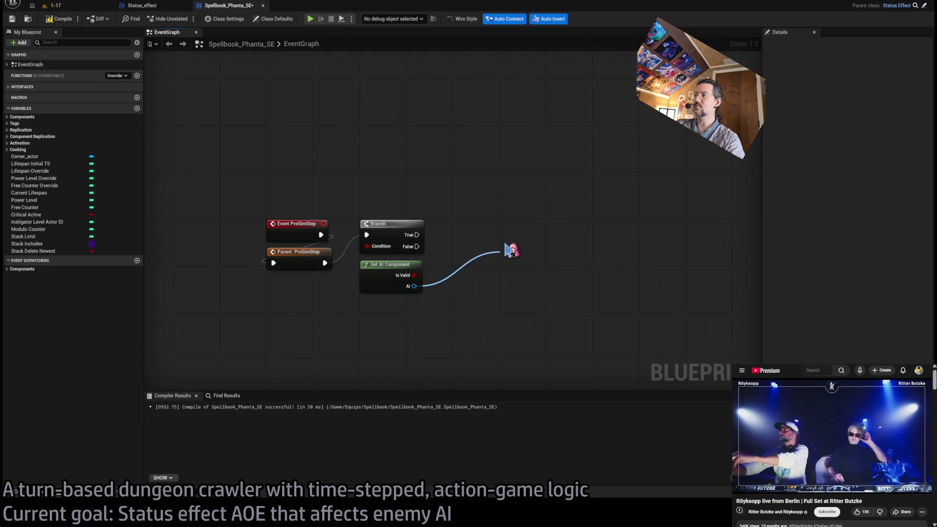
left_click_drag(507, 250, 457, 270)
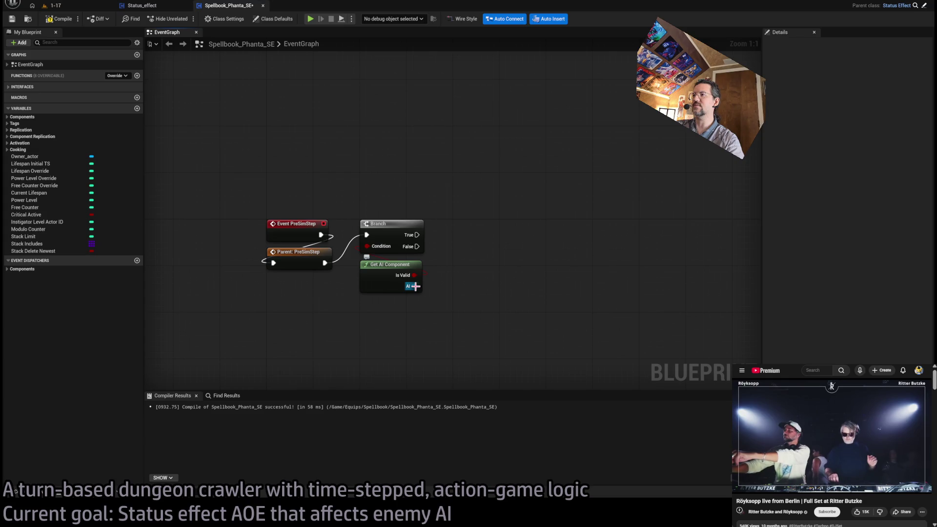
key("ctrl+s")
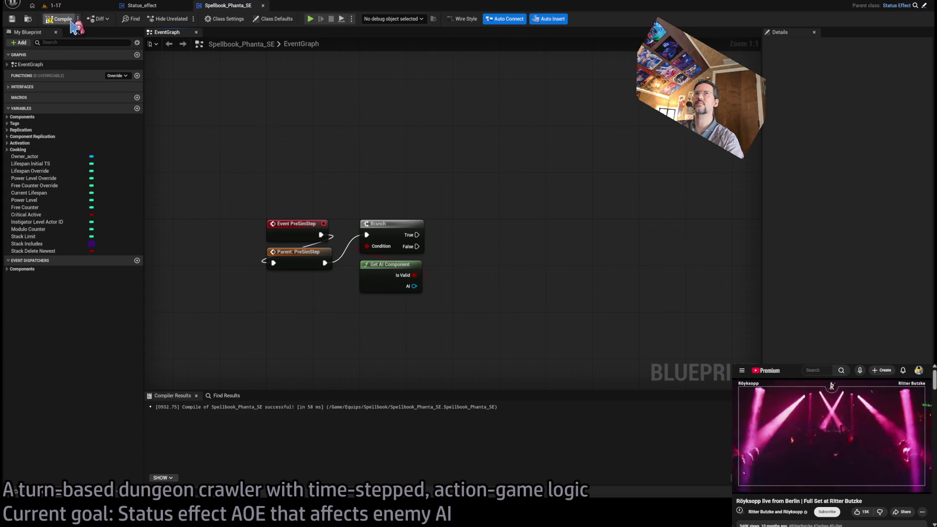
left_click(53, 5)
Step: Open the AIv3X blueprint from the asset list and close its AI_sensing and Investigate graphs
left_click(49, 494)
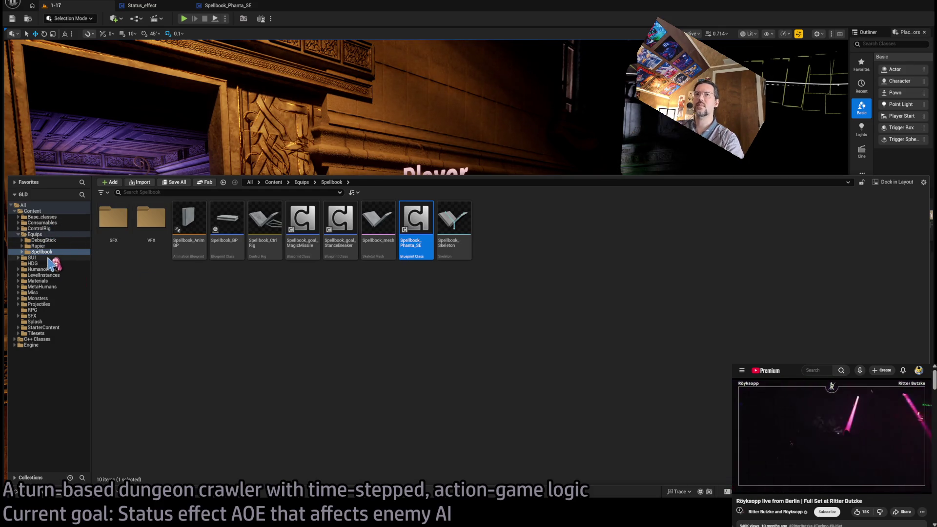
key("ctrl+p")
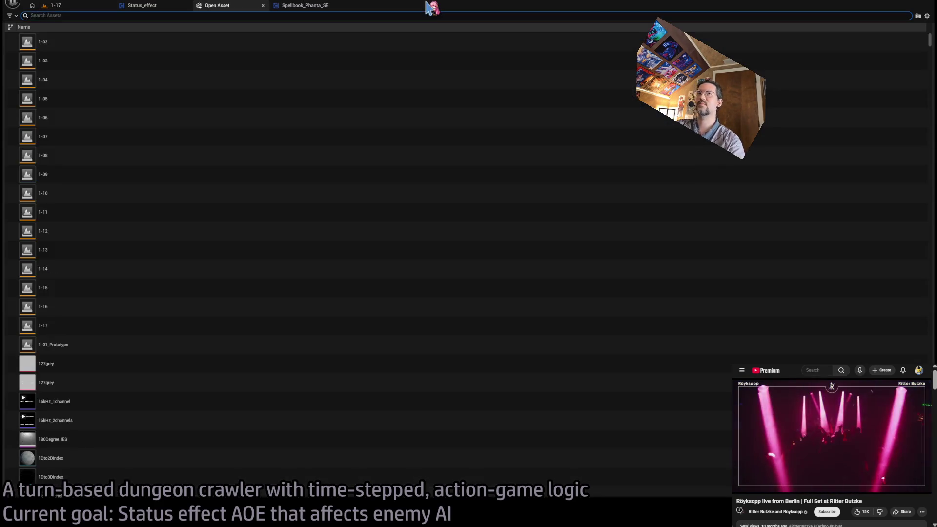
type("ai g")
double_click(113, 59)
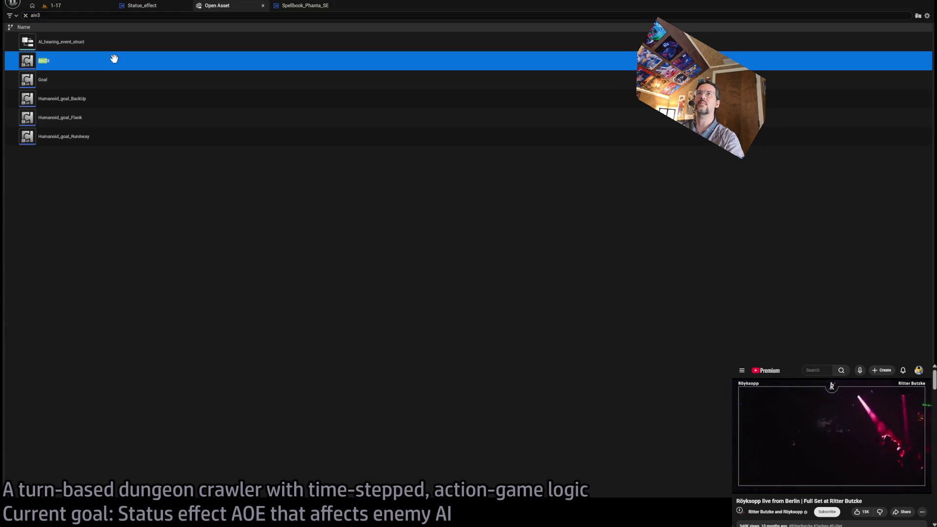
key("Home")
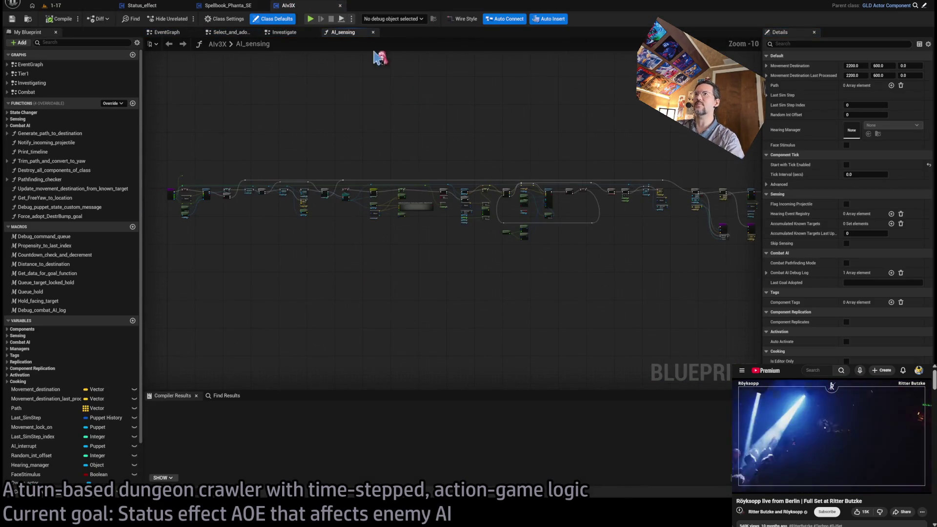
middle_click(344, 34)
middle_click(228, 32)
middle_click(240, 32)
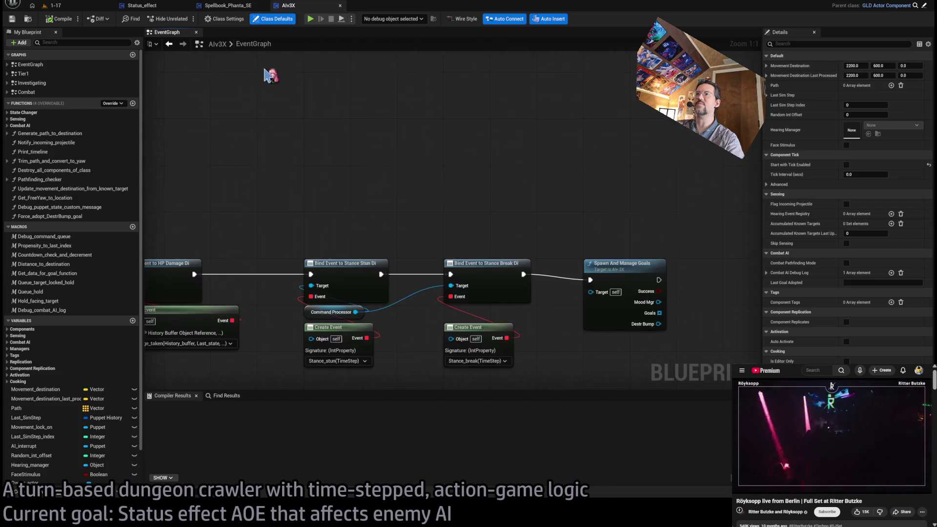
Step: Browse the EventGraph and the State Changer, Sensing and Combat AI categories, then reopen asset search
scroll(346, 141, "up", 2)
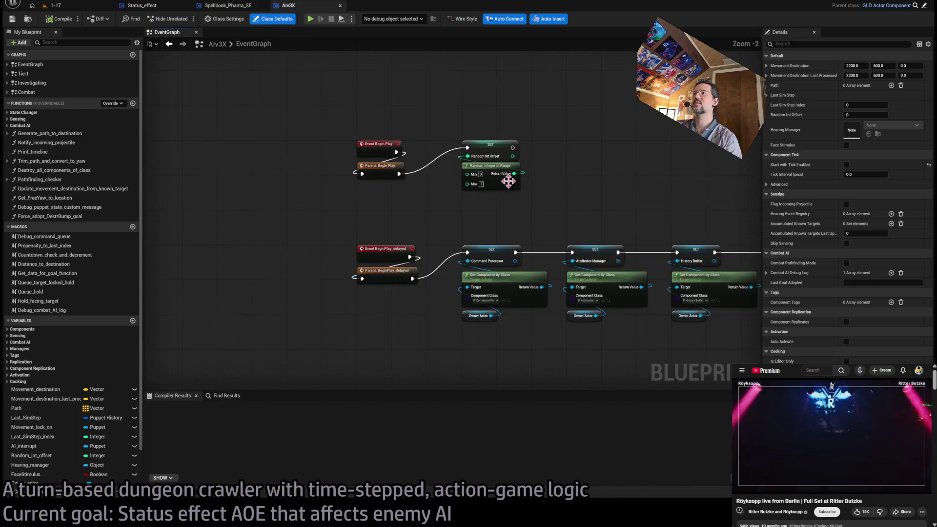
left_click_drag(503, 187, 463, 169)
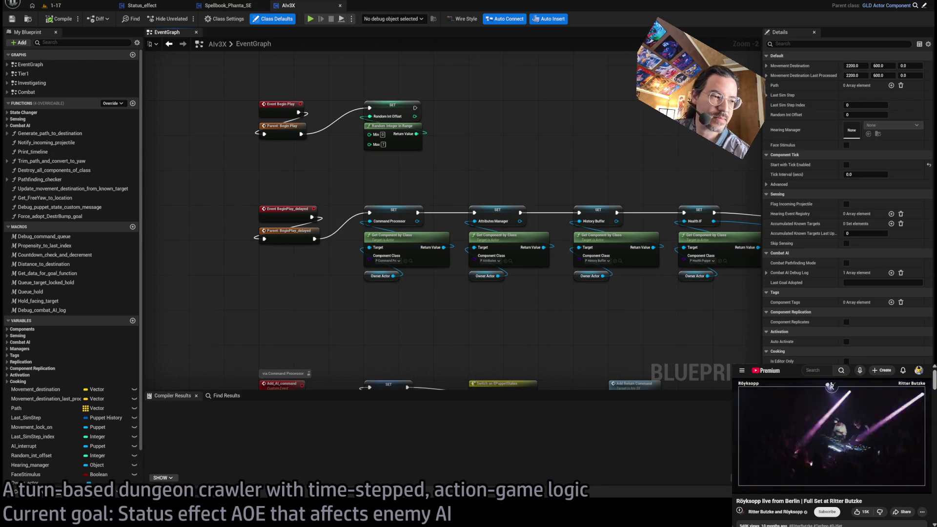
scroll(251, 191, "up", 2)
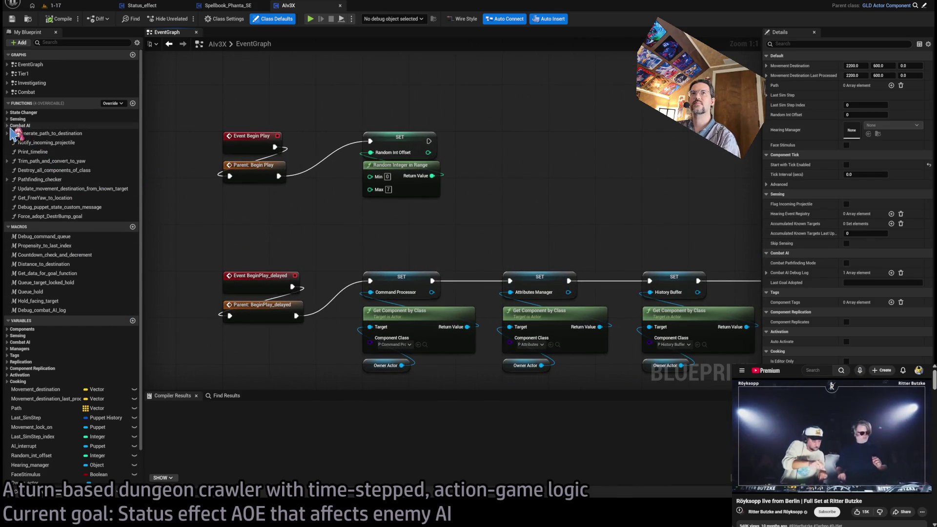
left_click(9, 114)
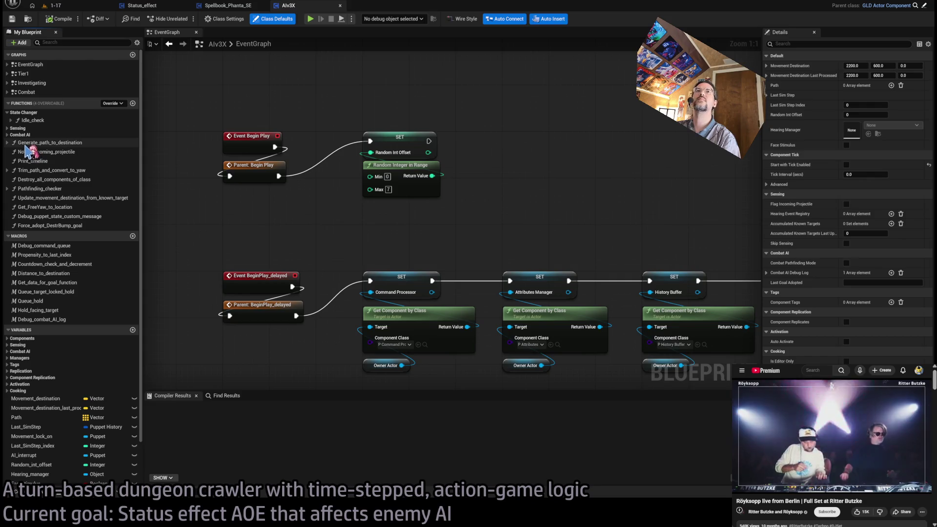
left_click(8, 113)
left_click(8, 119)
left_click(8, 119)
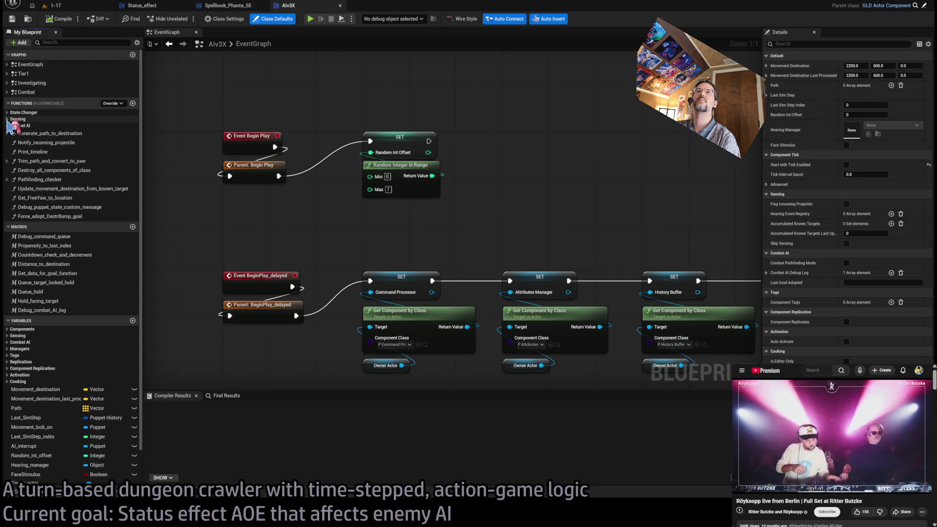
left_click(7, 126)
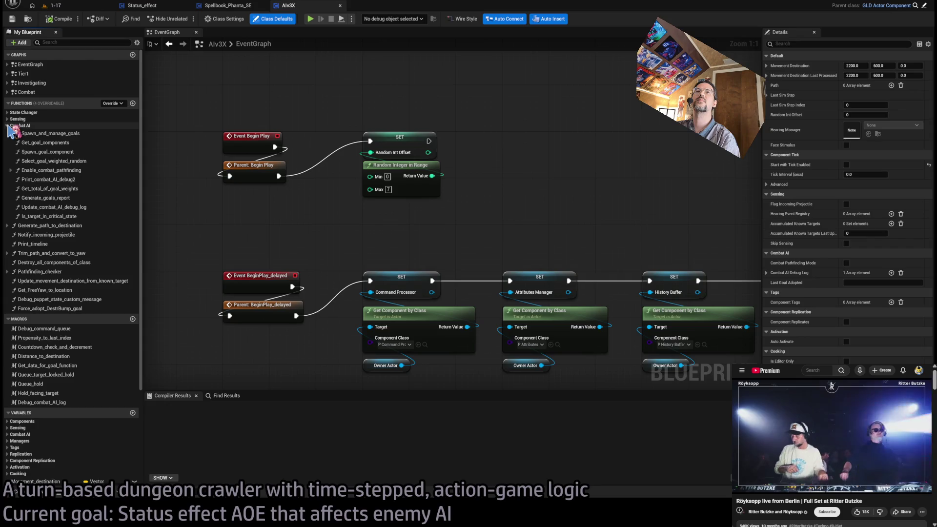
left_click(8, 126)
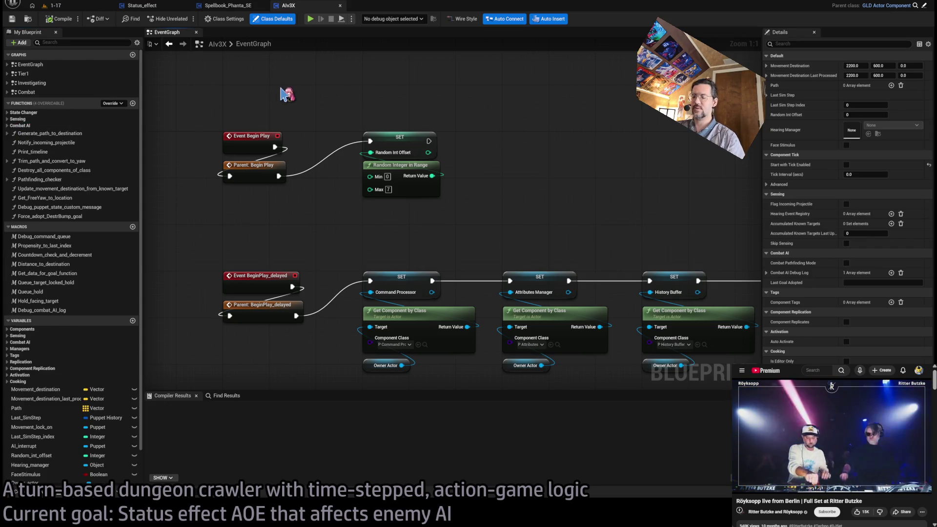
key("ctrl+p")
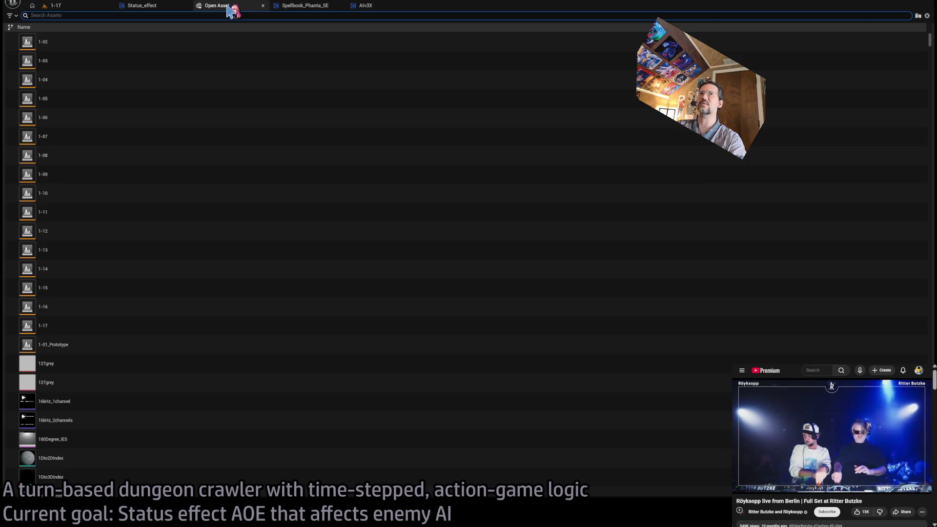
Step: Search 'goal', open the Goal blueprint's Manage_mood function, then its Adjust Mood To Default graph
type("goal")
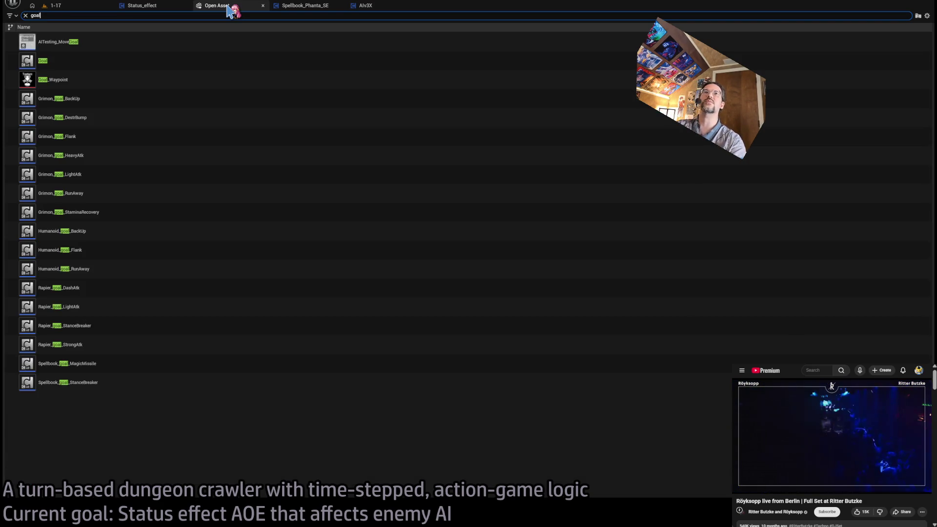
double_click(191, 59)
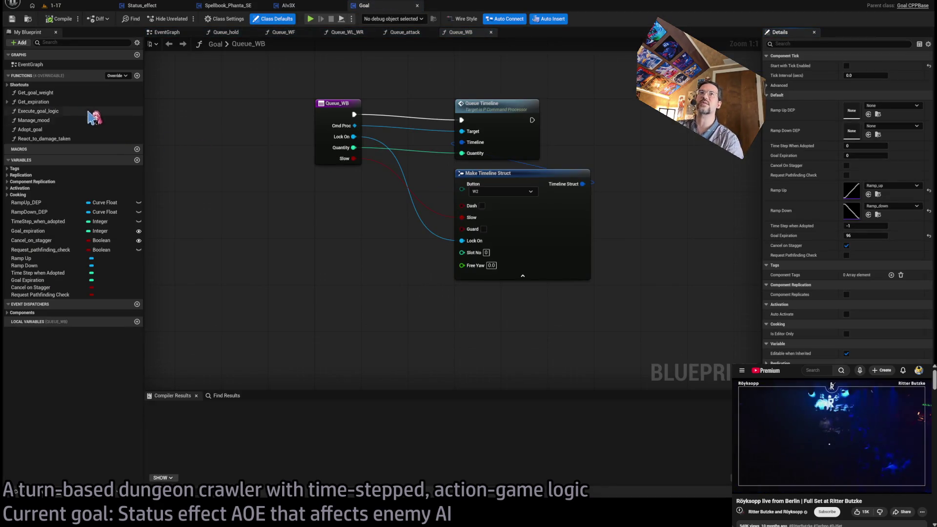
double_click(44, 121)
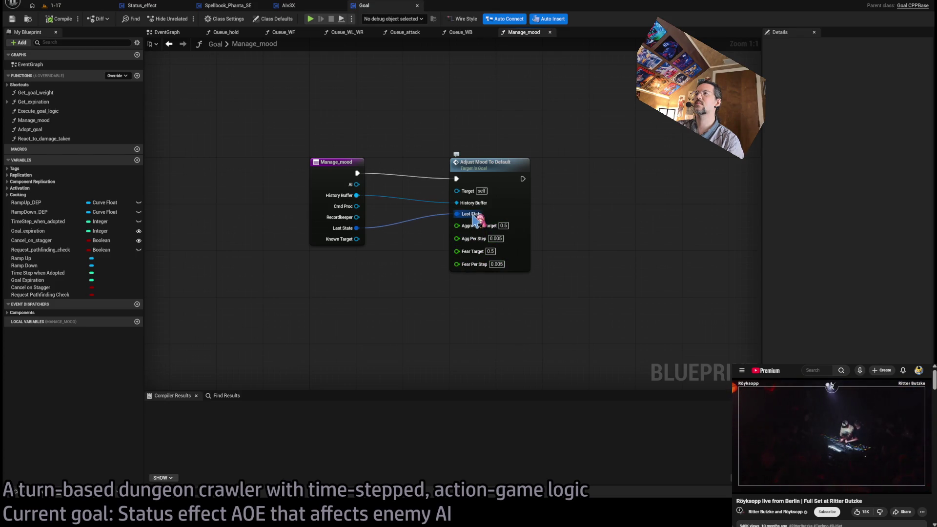
left_click(314, 207)
left_click(432, 297)
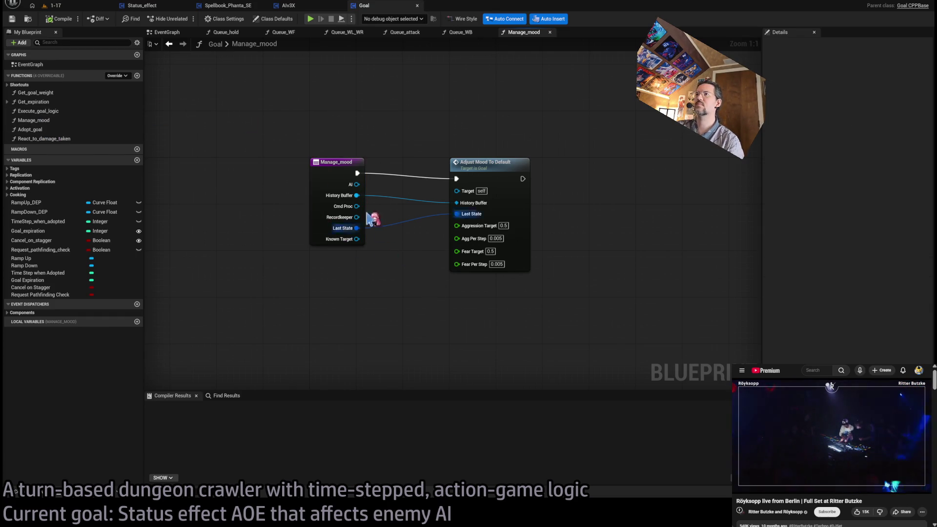
double_click(500, 164)
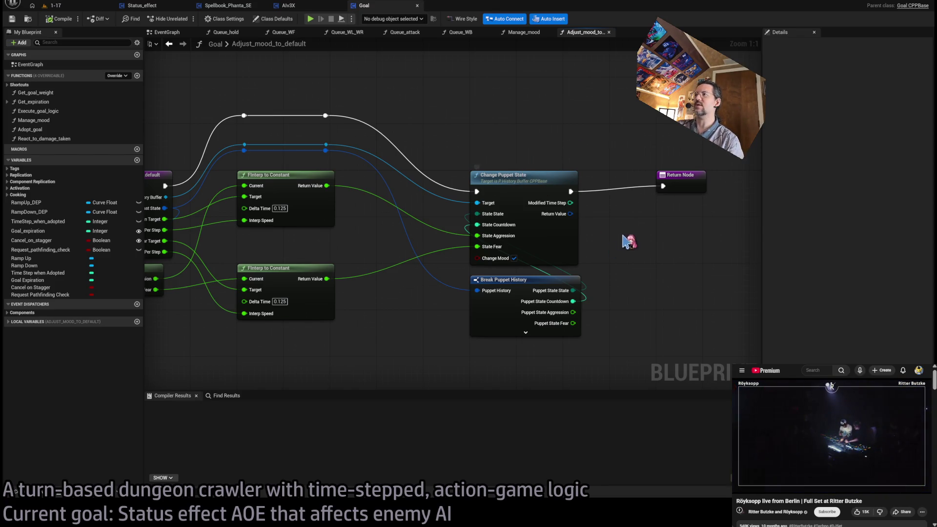
Step: Select and inspect the Change Puppet State node twice, then return to the AIv3X blueprint
mouse_move(445, 130)
left_mouse_down()
mouse_move(612, 257)
mouse_move(629, 252)
left_mouse_up()
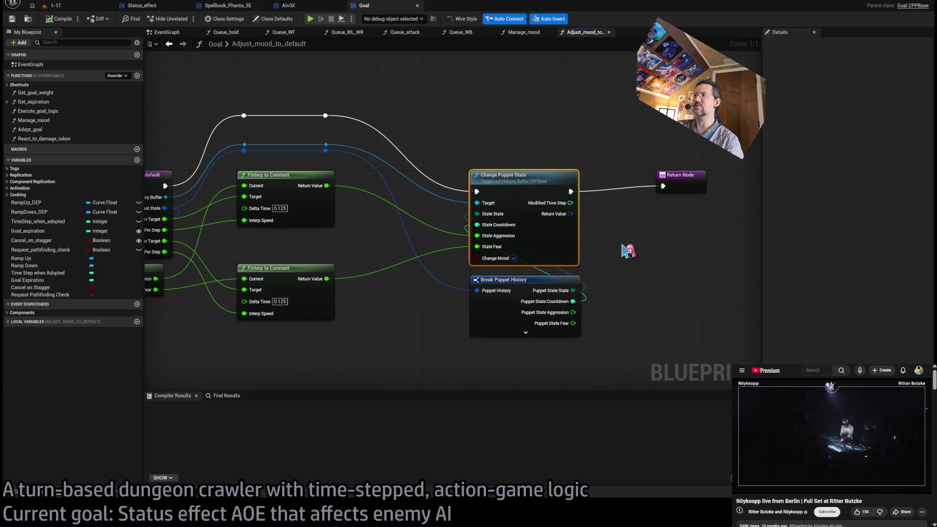
left_click(611, 254)
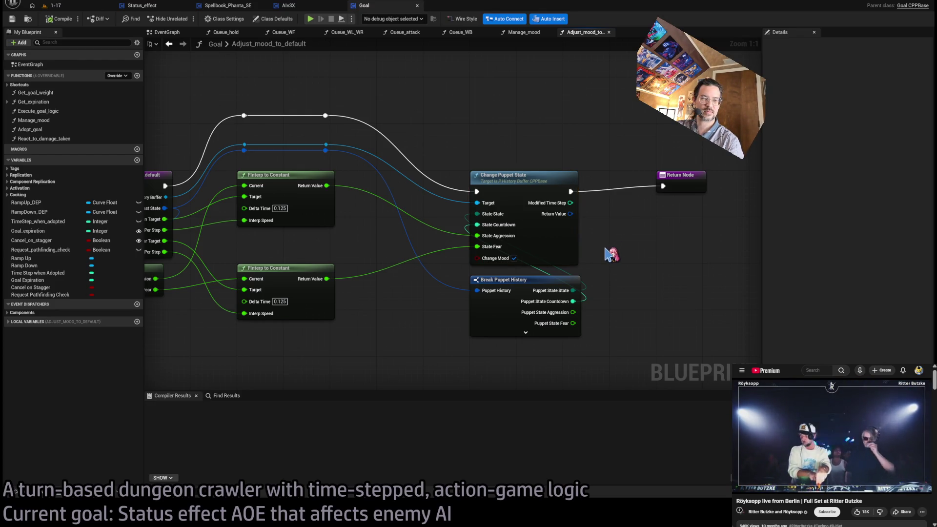
mouse_move(449, 140)
left_mouse_down()
mouse_move(589, 266)
mouse_move(599, 259)
left_mouse_up()
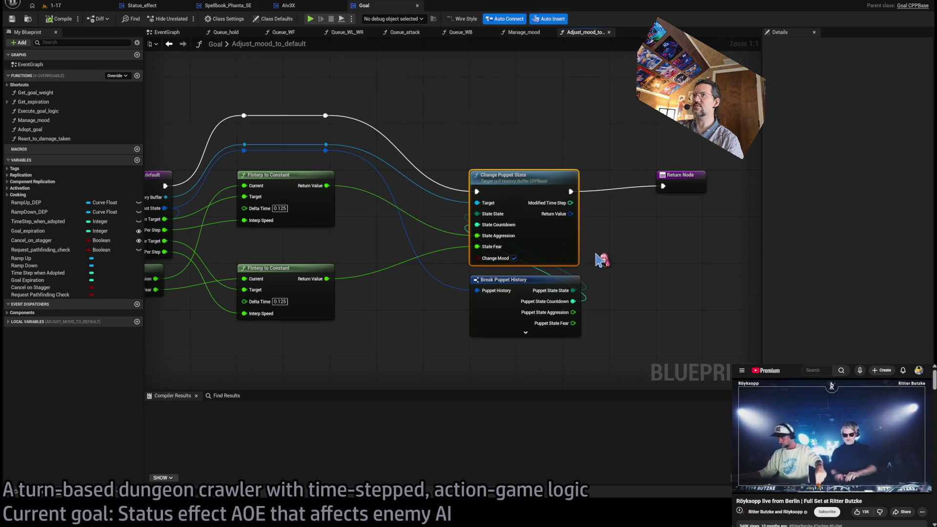
left_click(605, 252)
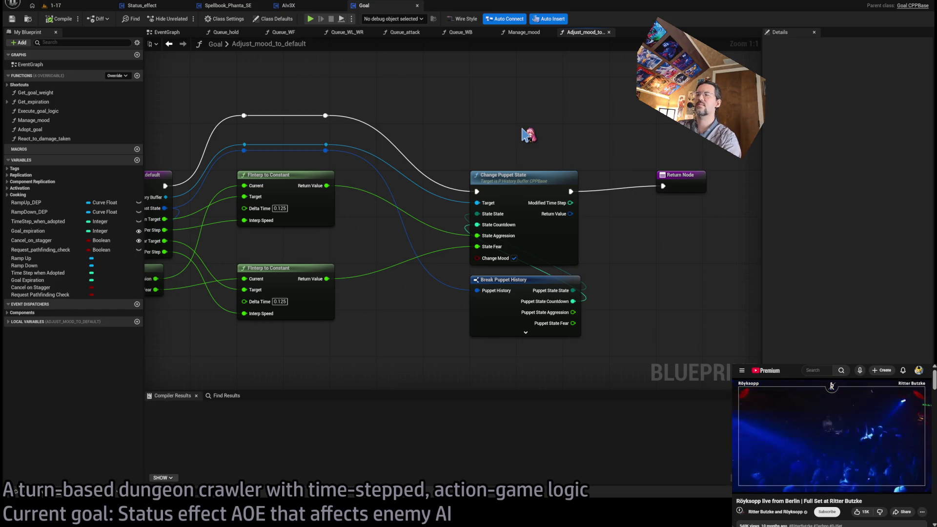
left_click(289, 5)
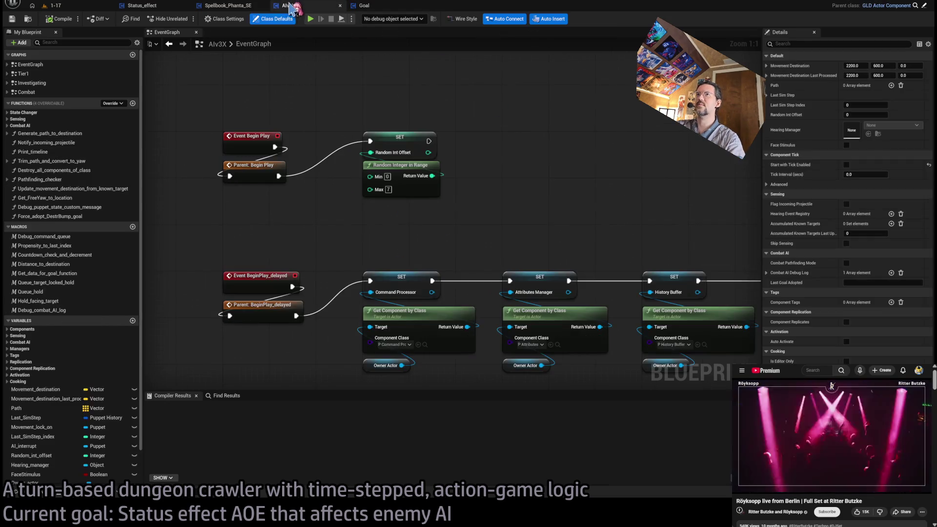
Step: Drag a connection from Spellbook_Phanta_SE's Get AI Component AI output, then return to Adjust_mood_to_default
left_click(228, 6)
left_click_drag(415, 286, 475, 274)
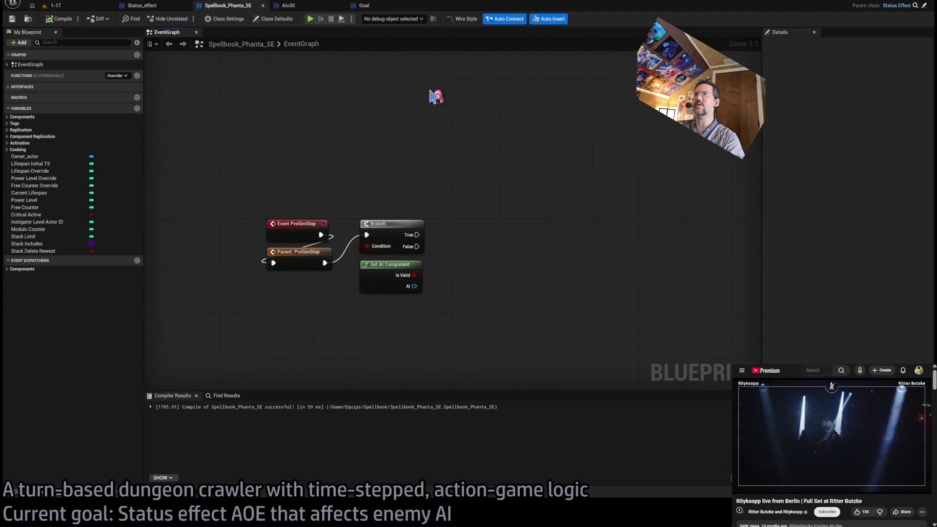
left_click(370, 5)
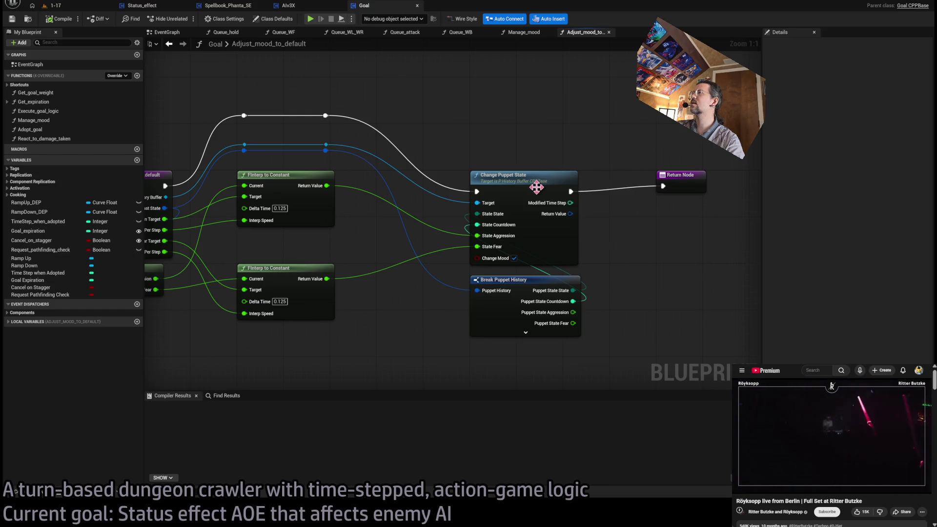
left_click_drag(502, 171, 535, 155)
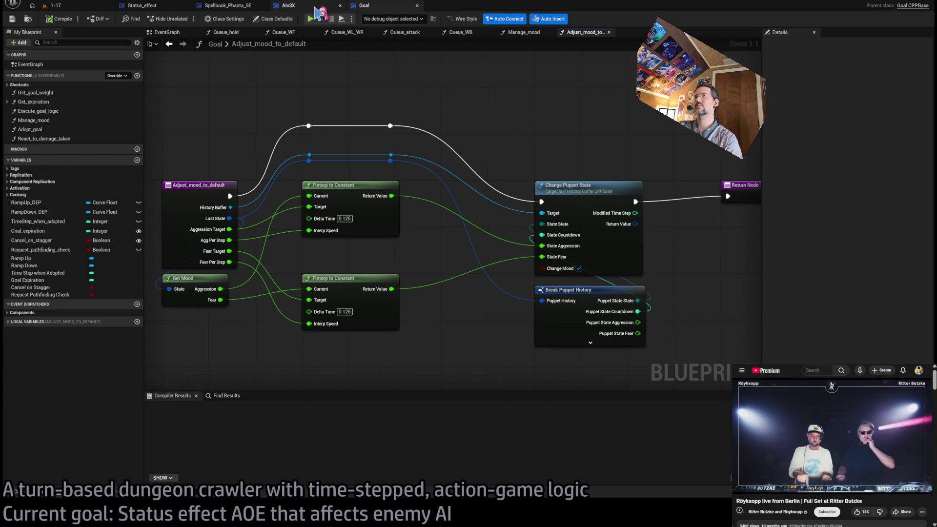
left_click(316, 9)
left_click(378, 10)
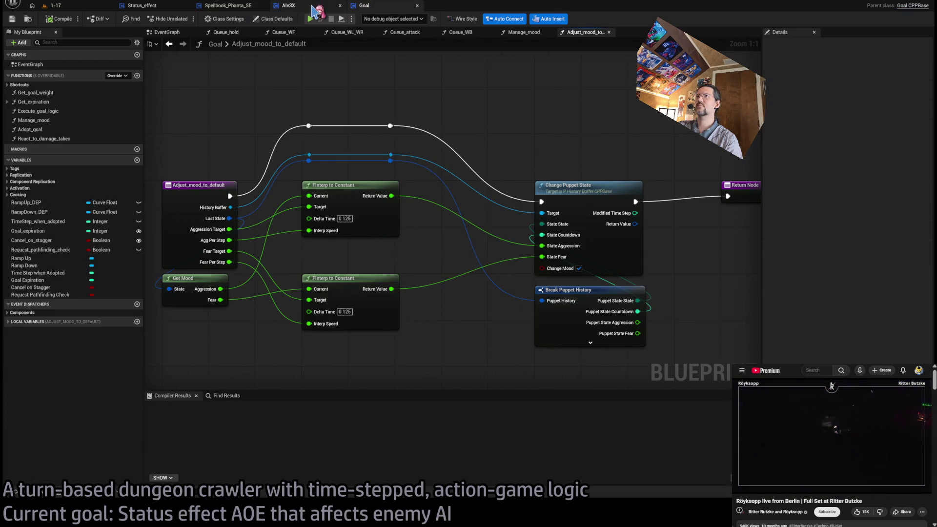
left_click(314, 9)
left_click(363, 6)
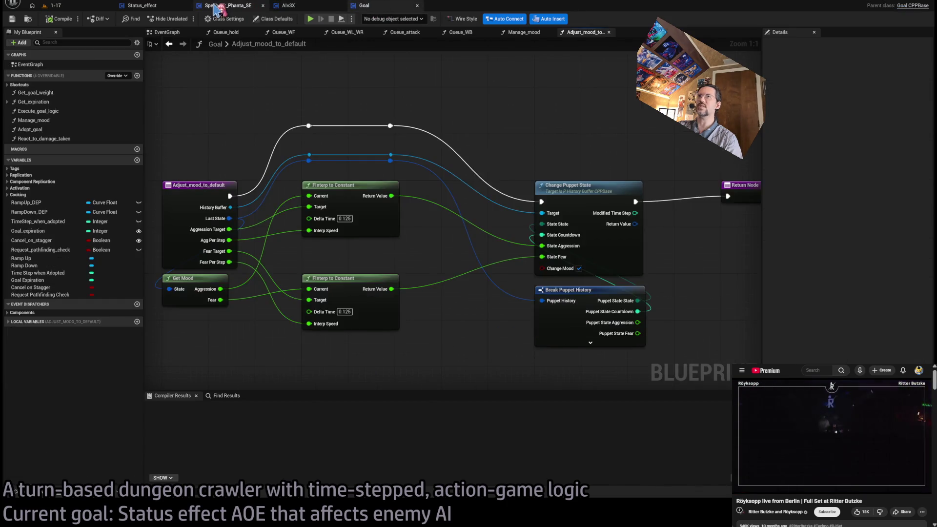
Step: Show the Spellbook_Phanta_SE event graph and start a connection from Get AI Component's AI output
left_click(221, 6)
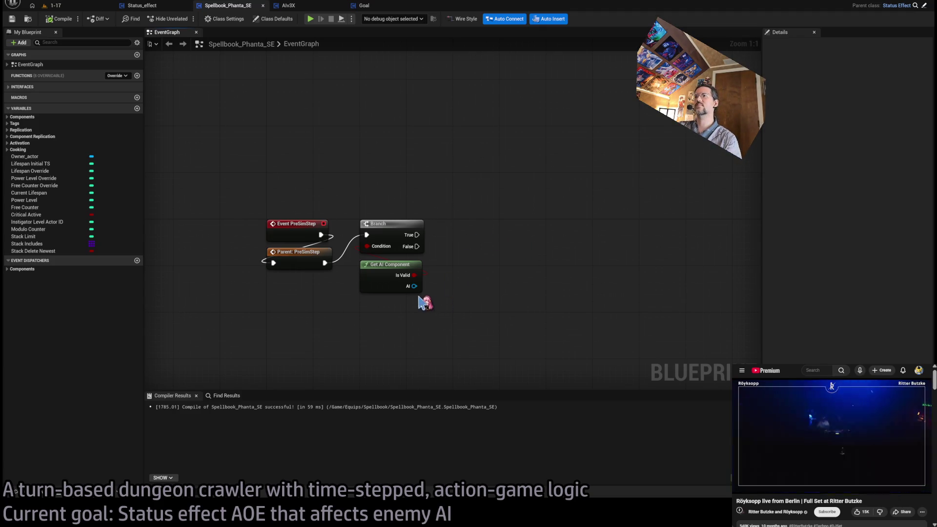
left_click_drag(415, 288, 488, 270)
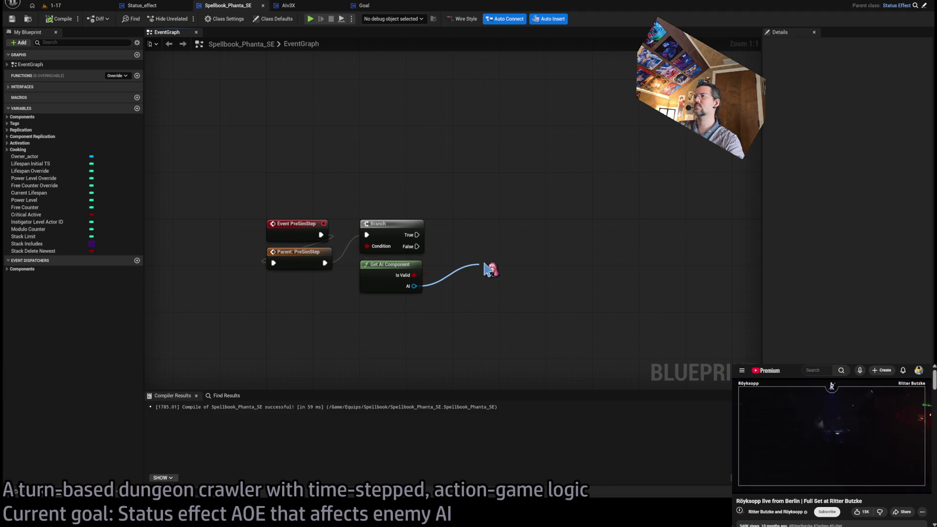
key("Escape")
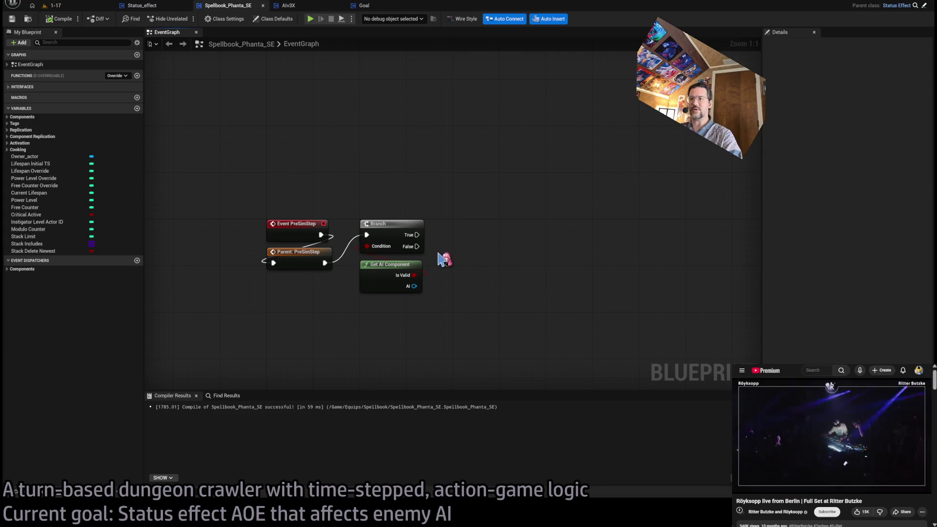
scroll(444, 259, "up", 3)
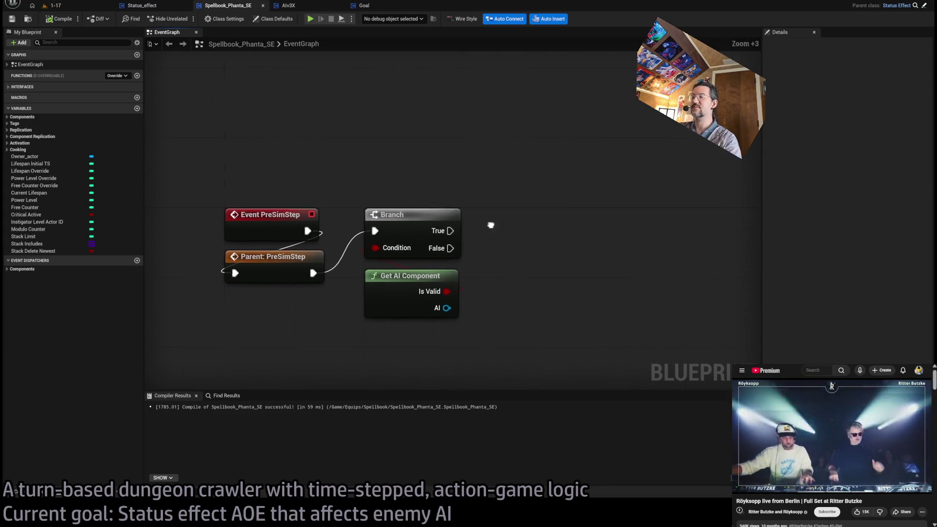
mouse_move(429, 230)
left_mouse_down()
mouse_move(484, 251)
mouse_move(401, 224)
left_mouse_up()
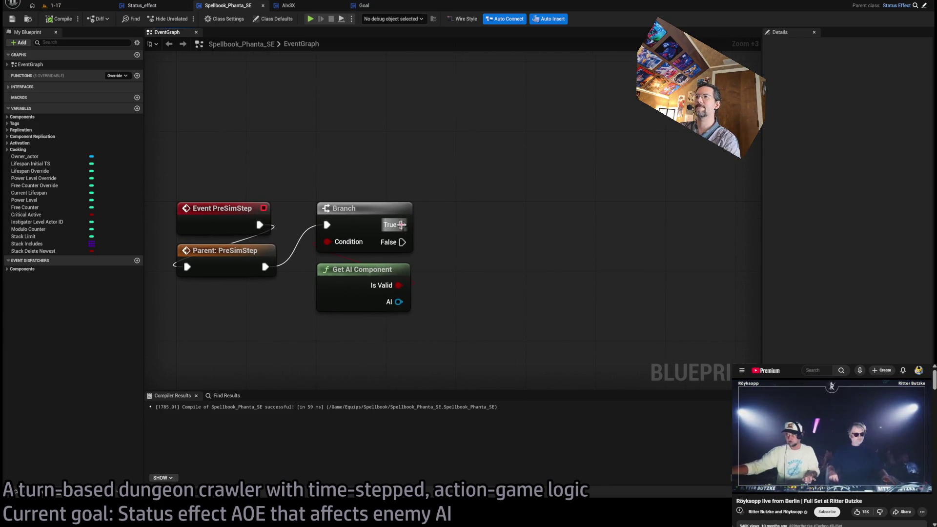
scroll(496, 255, "down", 6)
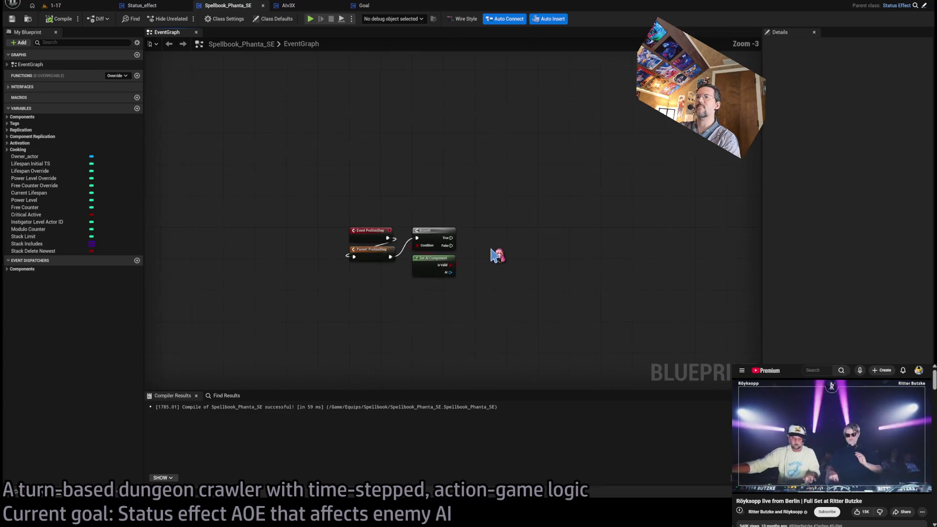
scroll(497, 254, "up", 3)
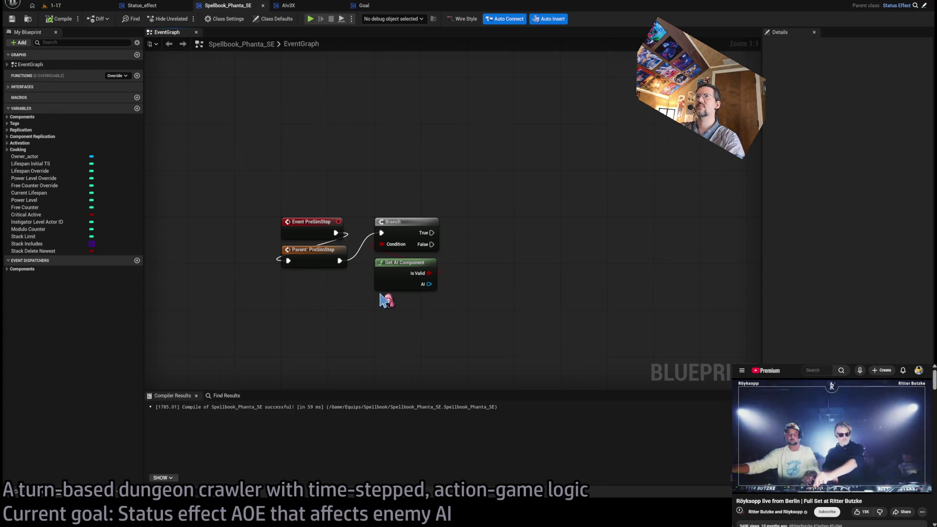
Step: Check the Get AI Component node used in the Spellbook_Phanta_SE event graph
left_click(143, 7)
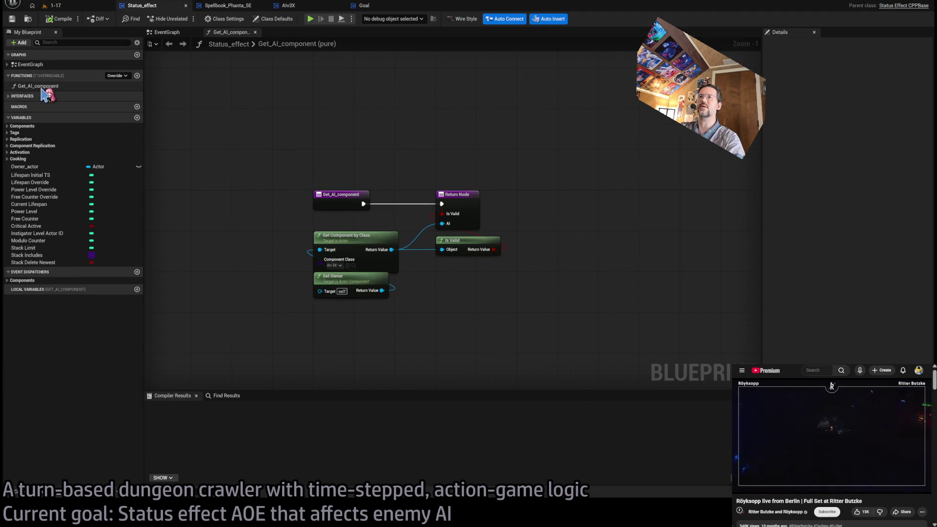
left_click(227, 5)
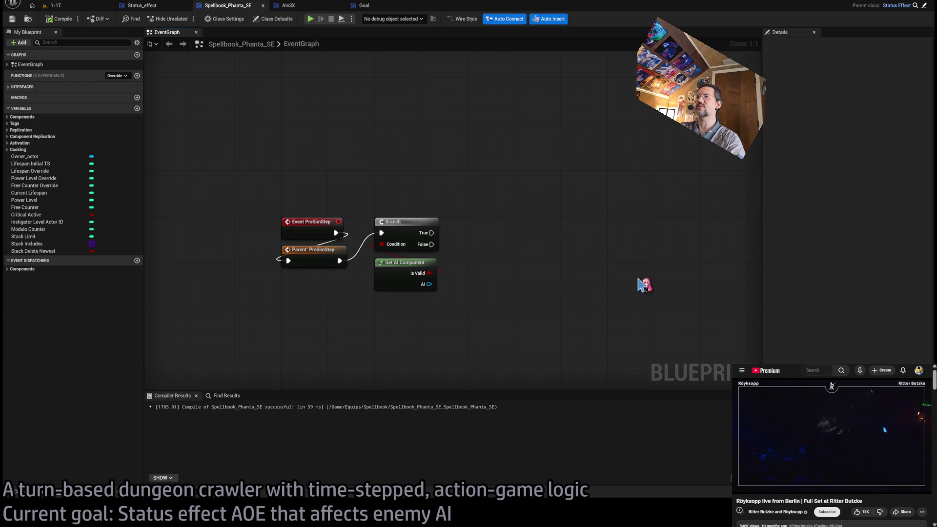
left_click(389, 269)
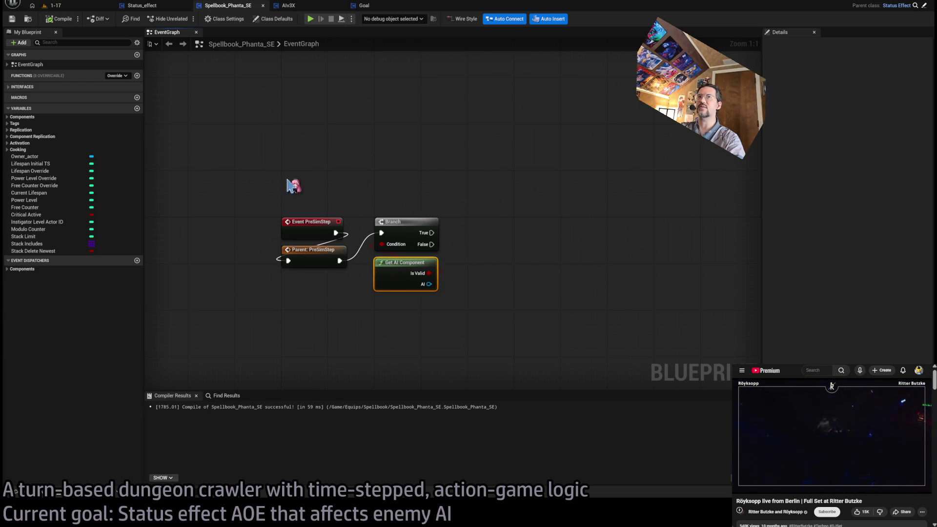
Step: Duplicate Status_effect's Get_AI_component function and rename the copy Get_history_buffer
left_click(168, 7)
left_click(51, 86)
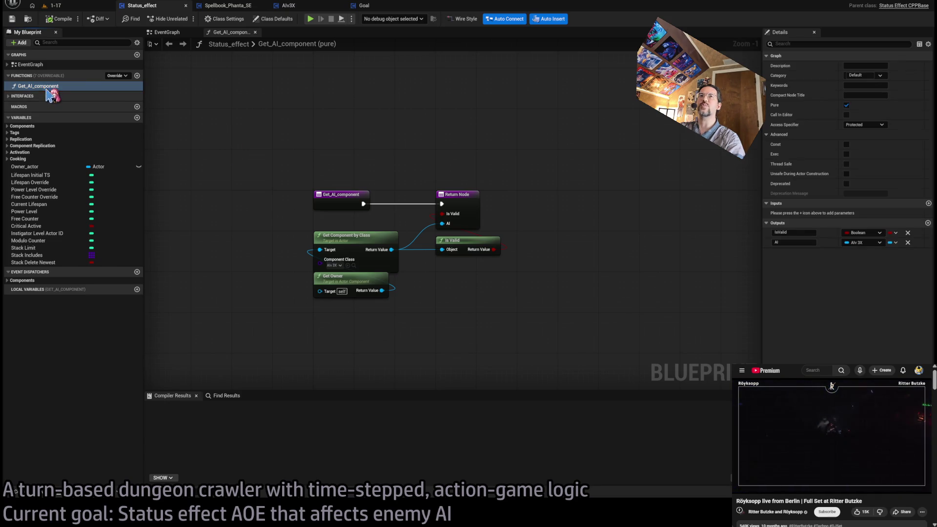
key("ctrl+d")
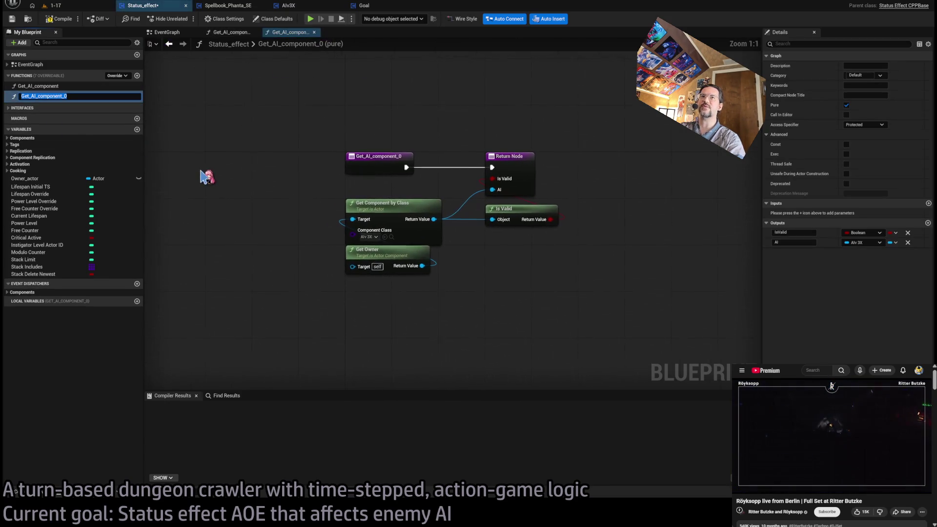
left_click(36, 95)
left_click(30, 97)
type("Get_history_buffe")
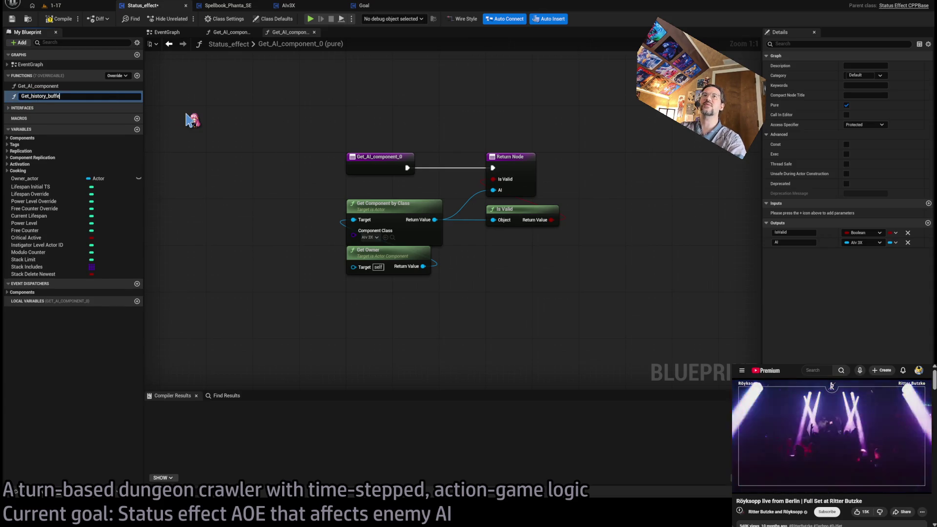
type("r")
key("Return")
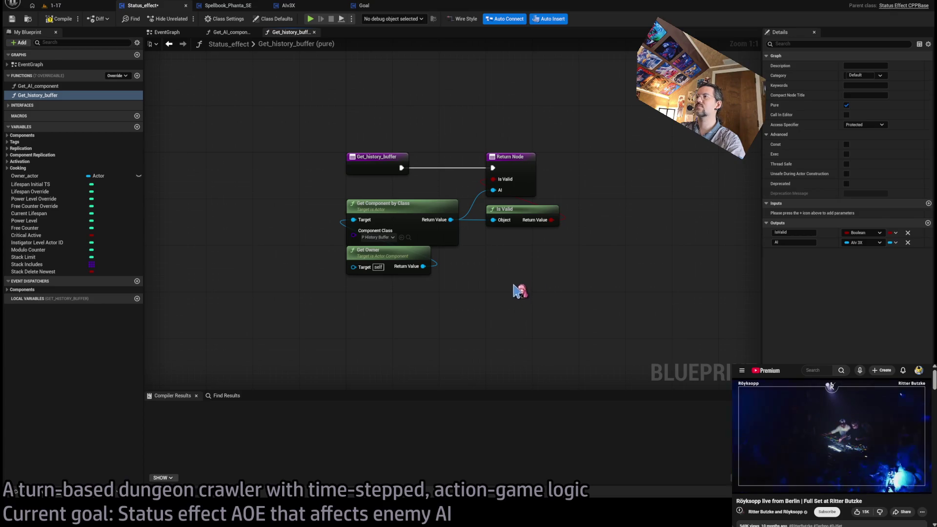
Step: Have Get_history_buffer return a P History Buffer component and compile Status_effect
left_click(516, 154)
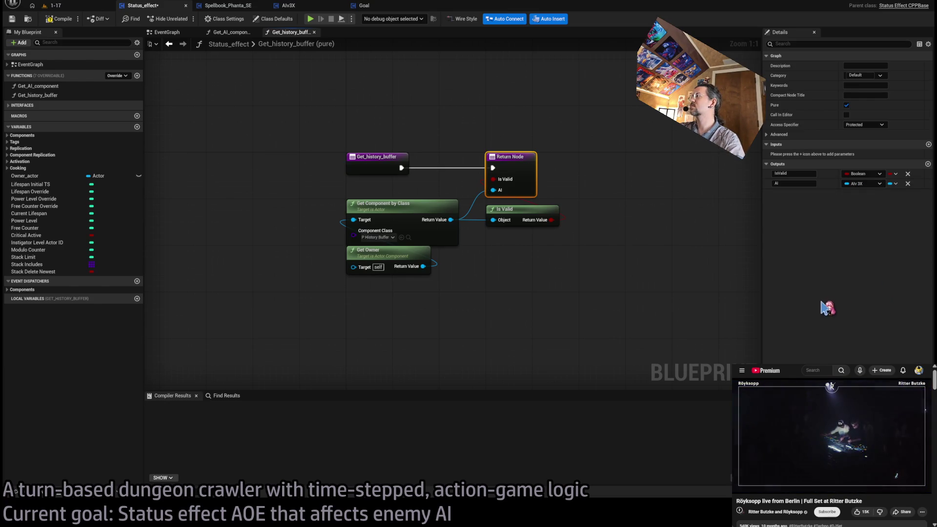
left_click(629, 219)
left_click(55, 19)
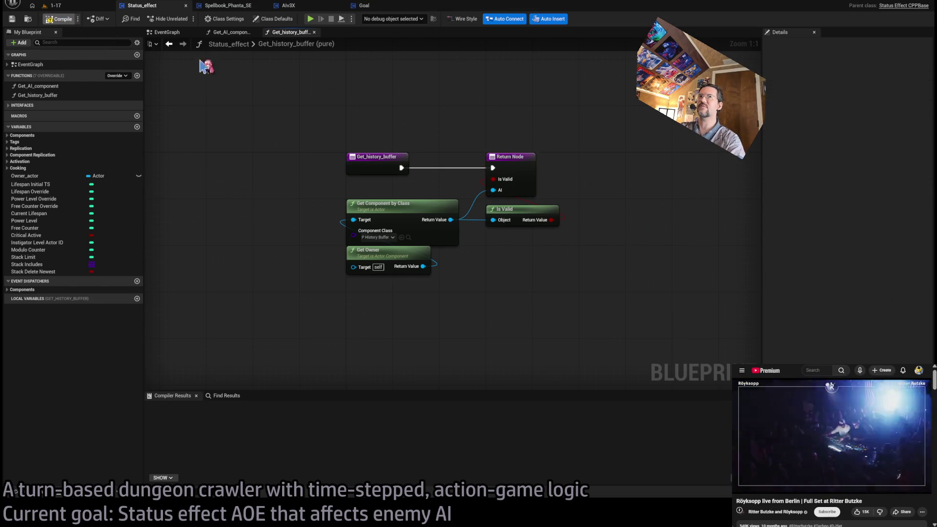
left_click(376, 159)
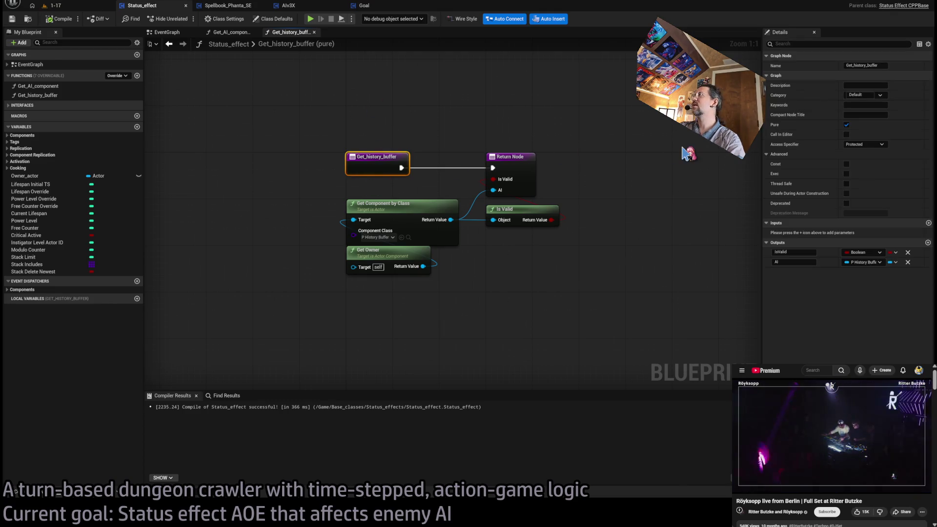
left_click(364, 5)
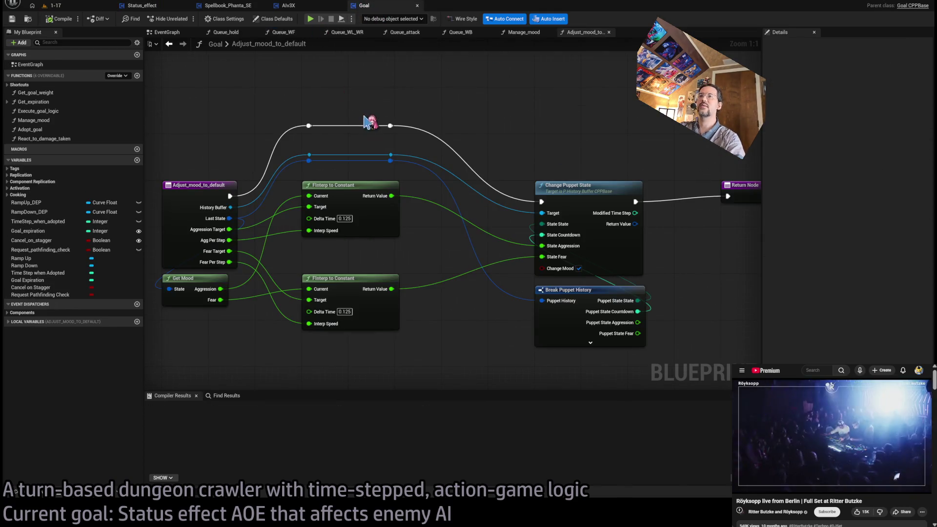
Step: Paste a Get History Buffer node below Get AI Component in Spellbook_Phanta_SE and drag from its AI pin
left_click(302, 6)
left_click(228, 6)
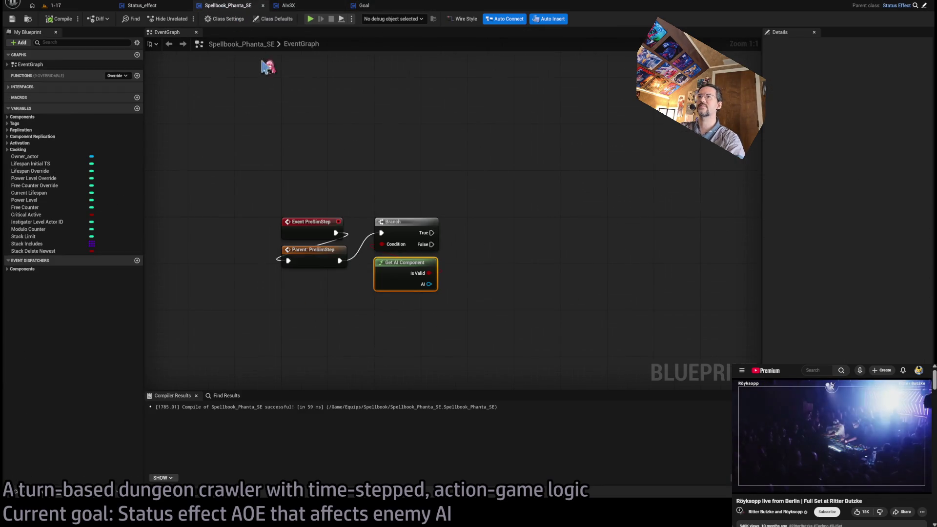
left_click(383, 317)
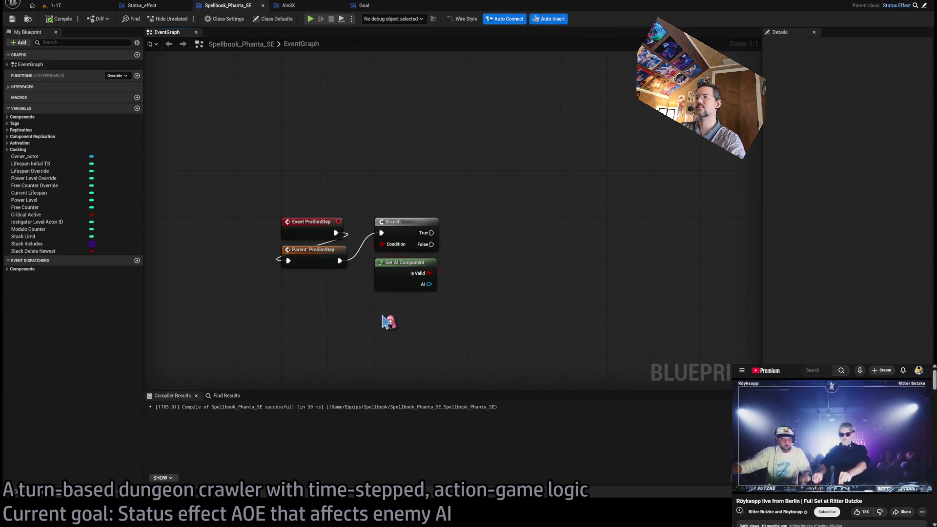
key("ctrl+v")
mouse_move(405, 320)
left_mouse_down()
mouse_move(401, 301)
mouse_move(401, 312)
left_mouse_up()
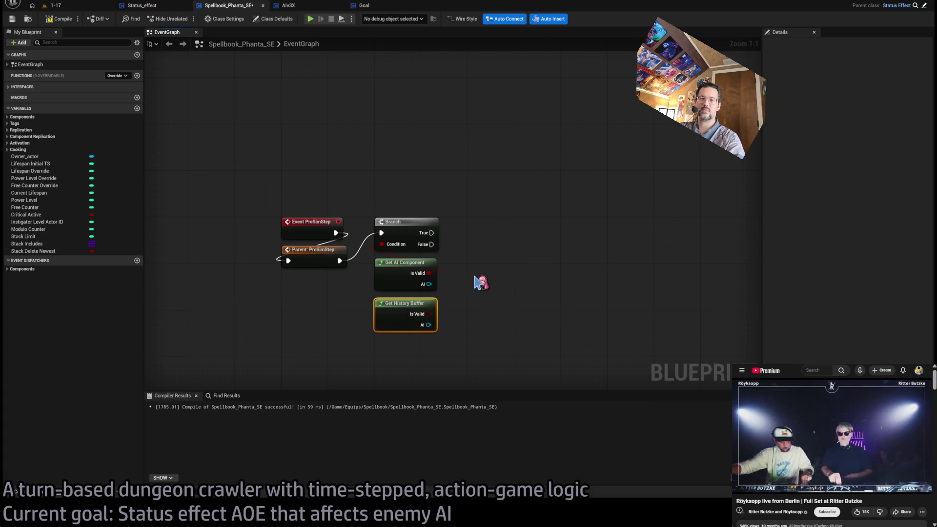
mouse_move(489, 257)
left_mouse_down()
mouse_move(372, 293)
mouse_move(495, 288)
left_mouse_up()
mouse_move(428, 284)
left_mouse_down()
mouse_move(483, 269)
mouse_move(575, 320)
left_mouse_up()
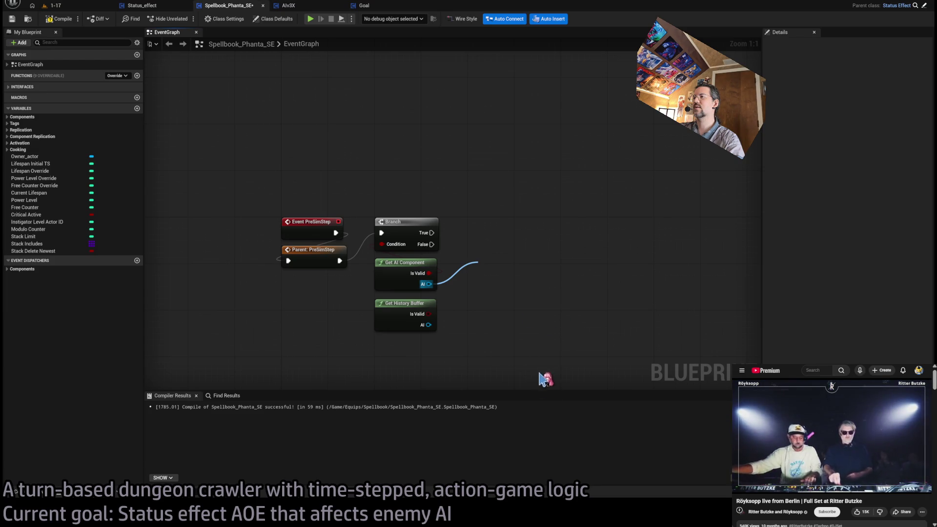
left_click(293, 6)
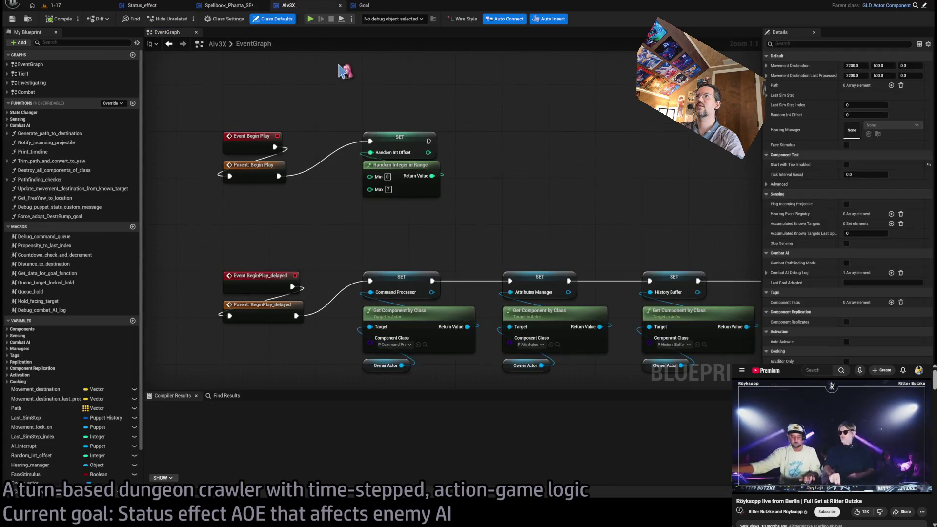
Step: Zoom around the AIv3X EventGraph and open its Combat collapsed graph
scroll(471, 192, "down", 4)
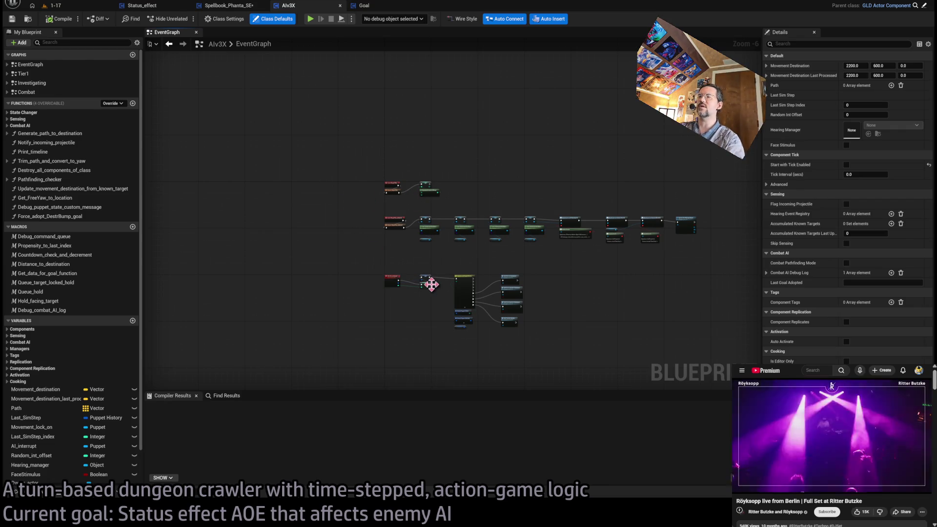
scroll(469, 198, "up", 3)
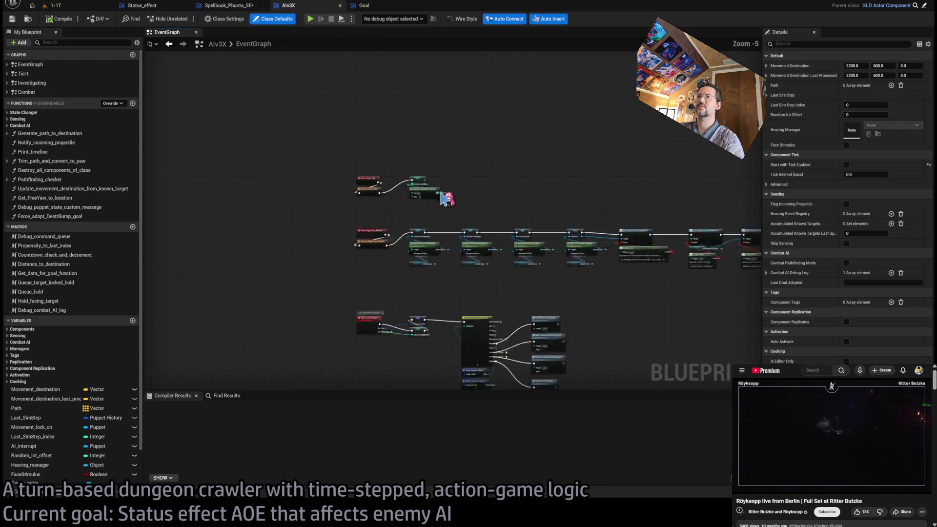
scroll(415, 98, "down", 1)
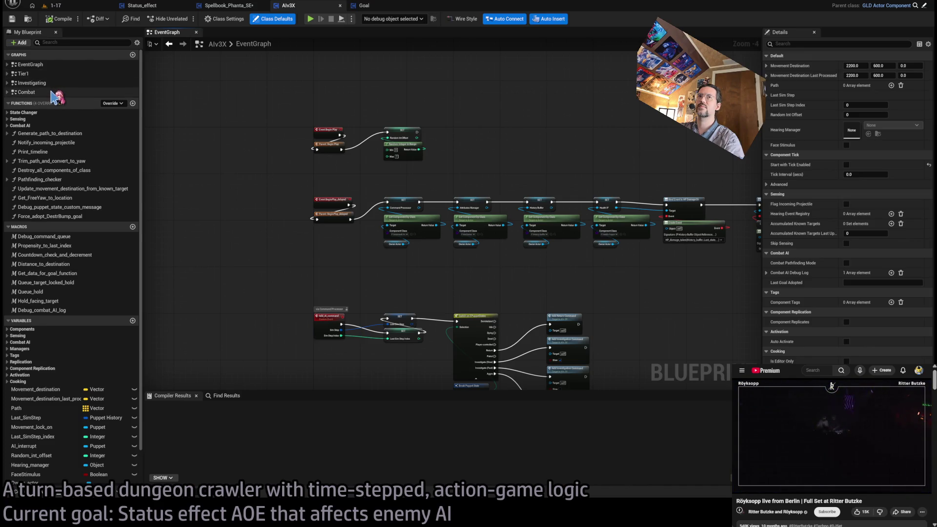
double_click(55, 92)
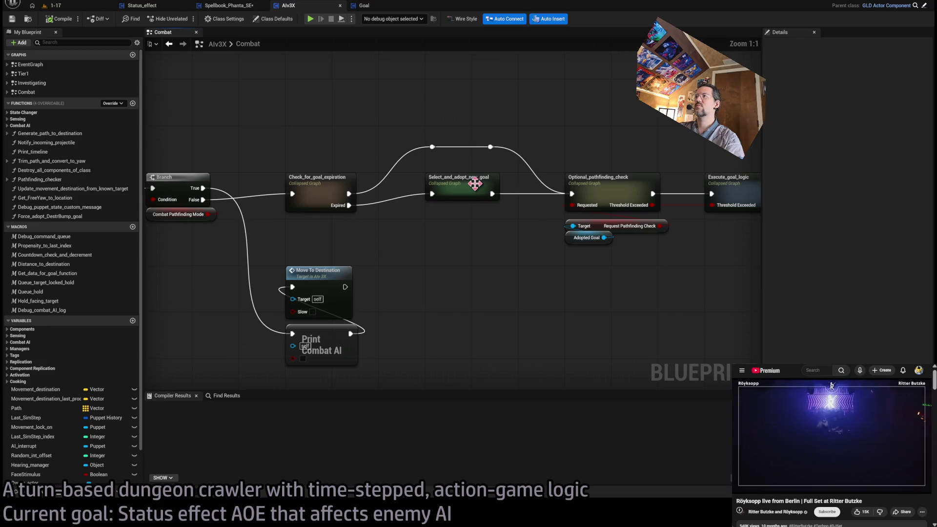
Step: Inspect the Check_for_goal_expiration graph and the Goal blueprint's Get_expiration math, then close Goal
double_click(306, 183)
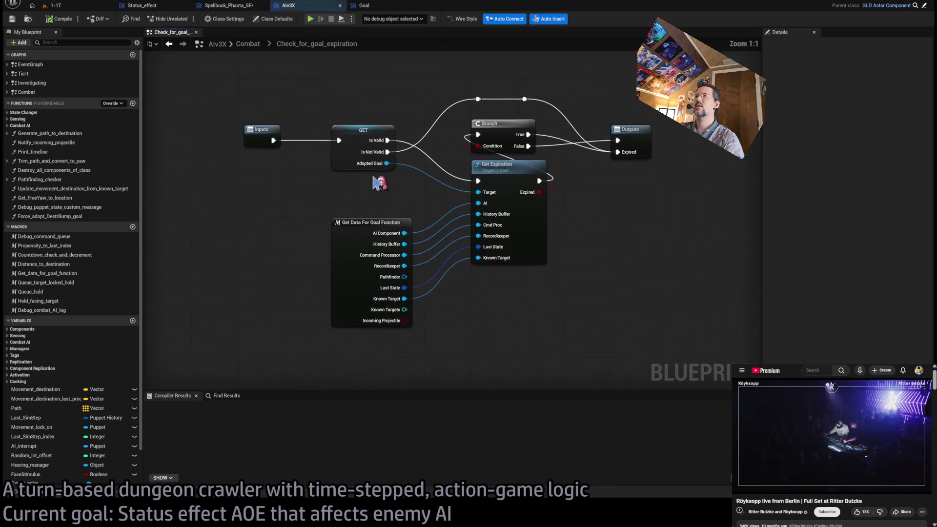
left_click(364, 150)
left_click(521, 181)
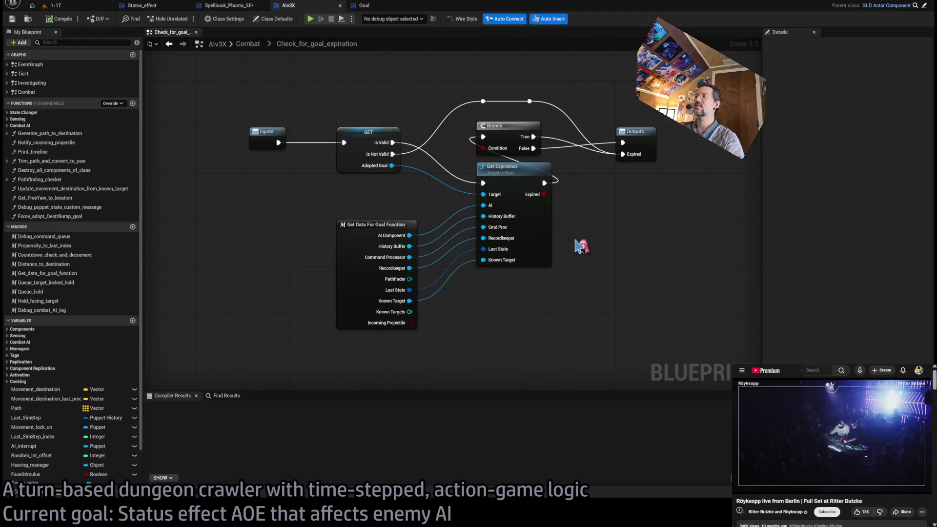
double_click(530, 175)
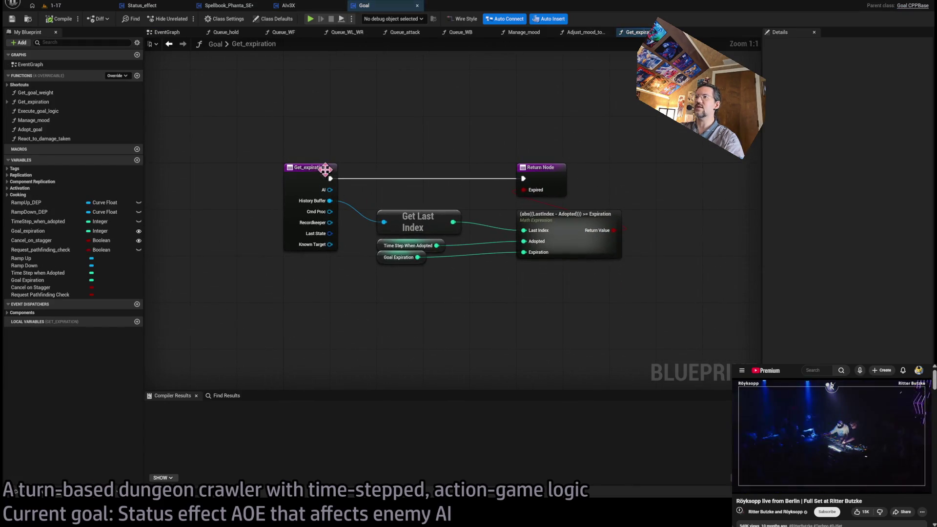
left_click_drag(363, 203, 424, 282)
left_click_drag(612, 305, 561, 229)
left_click(415, 7)
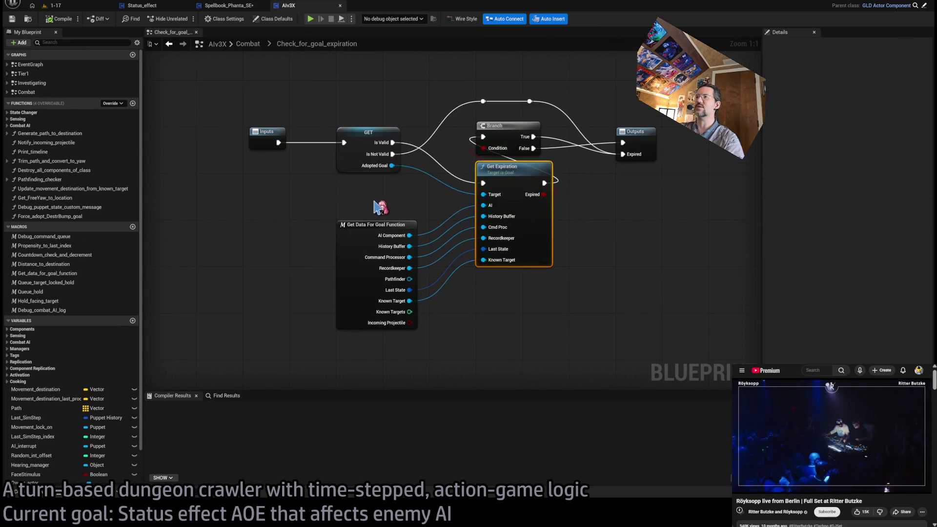
Step: Back on the Combat graph, open and review the Select_and_adopt_new_goal collapsed graph
left_click(249, 46)
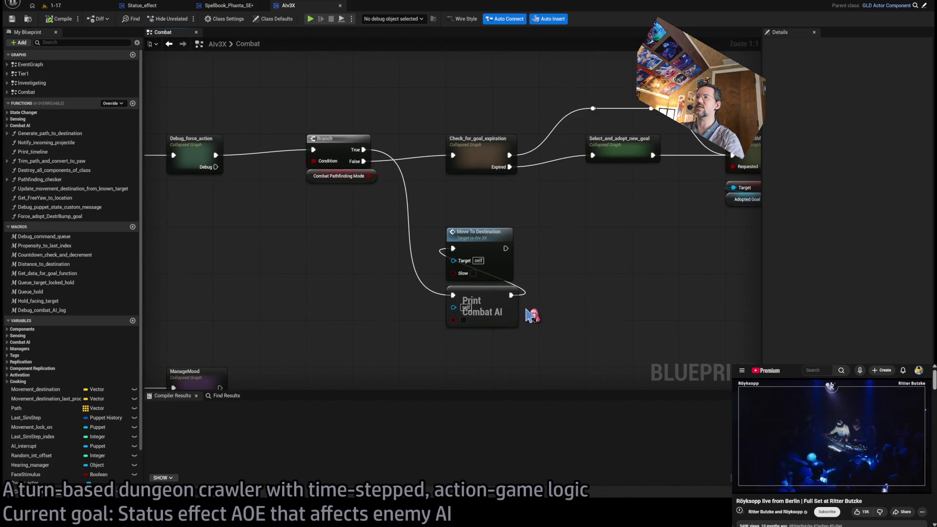
left_click(554, 307)
left_click(475, 251)
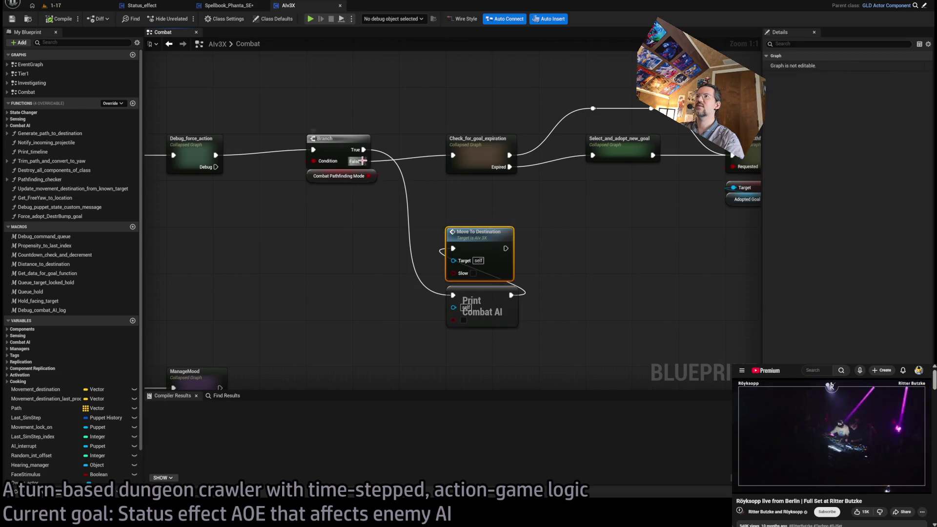
left_click_drag(485, 142, 320, 197)
left_click(351, 222)
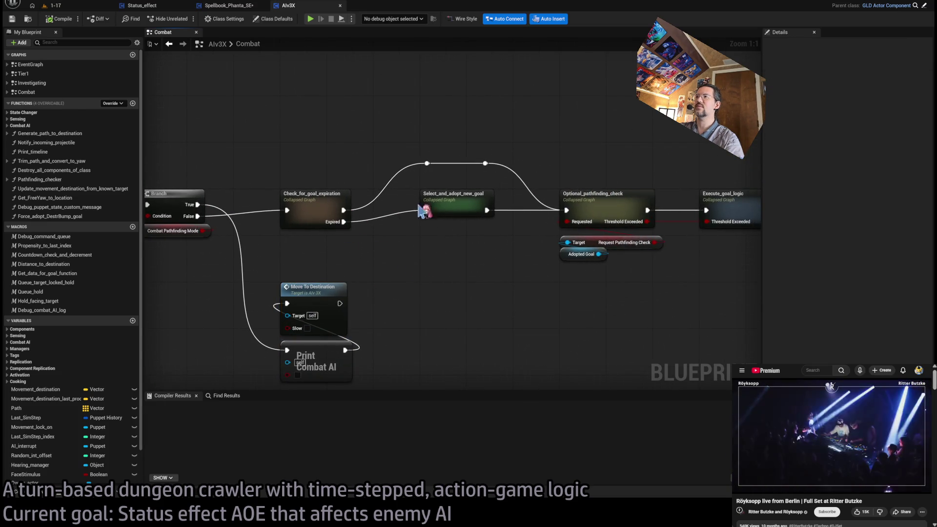
double_click(419, 211)
left_click_drag(328, 142, 360, 311)
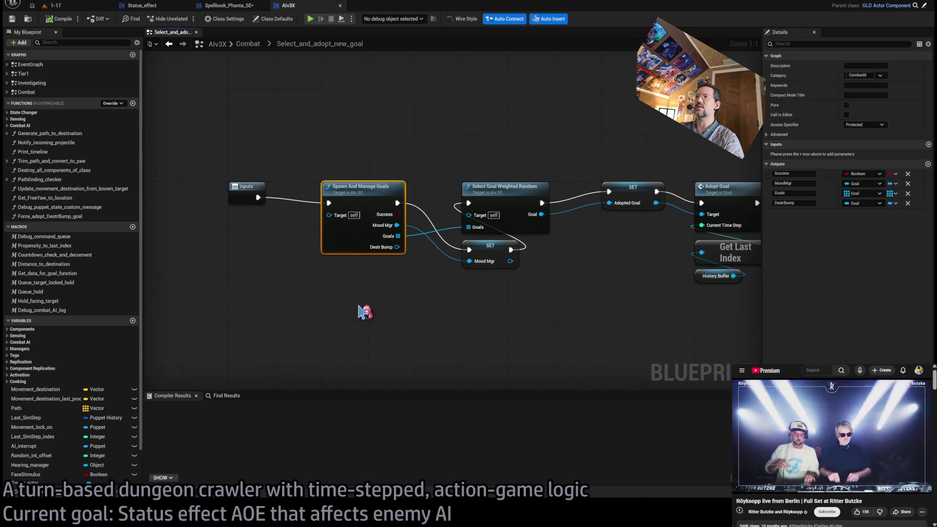
left_click_drag(359, 159, 372, 303)
left_click(378, 287)
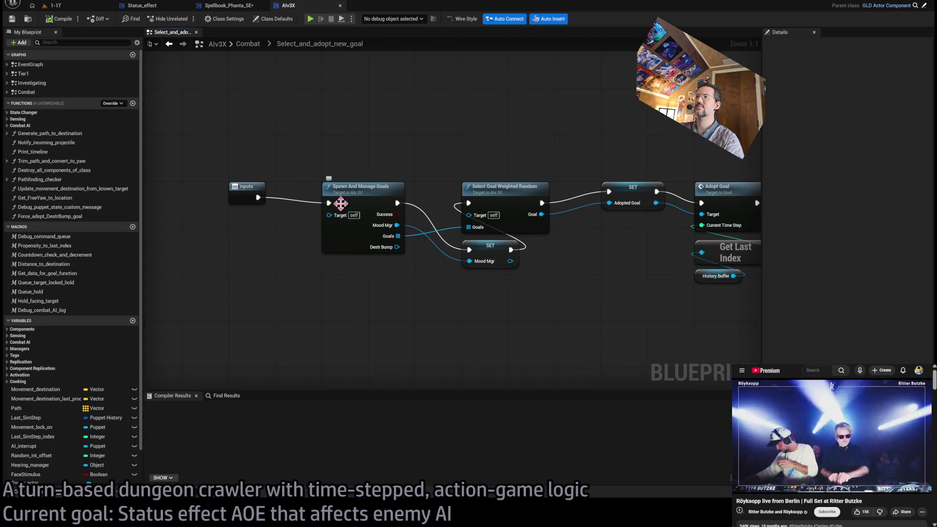
mouse_move(435, 268)
left_mouse_down()
mouse_move(290, 290)
mouse_move(382, 276)
left_mouse_up()
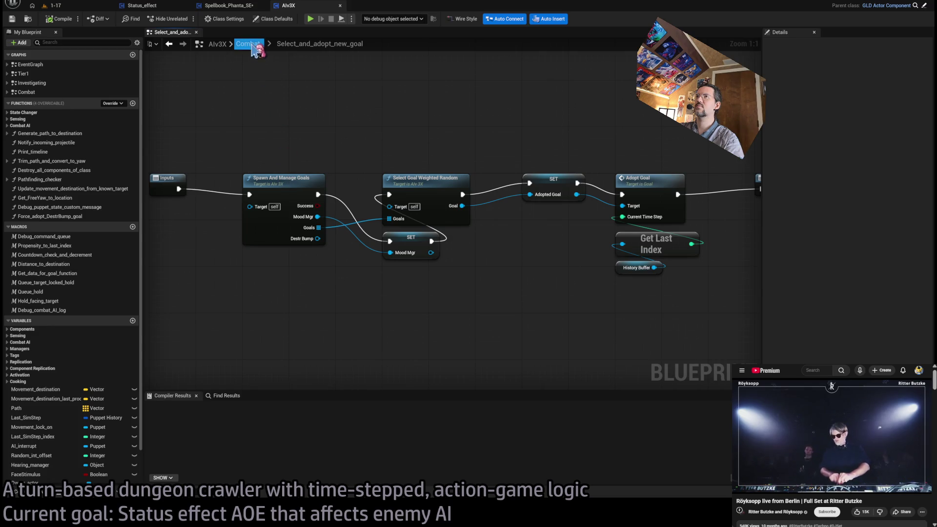
Step: Review the Spawn_and_manage_goals function's goal spawning logic, including Get Goal Components, then close it
double_click(277, 182)
scroll(238, 209, "up", 4)
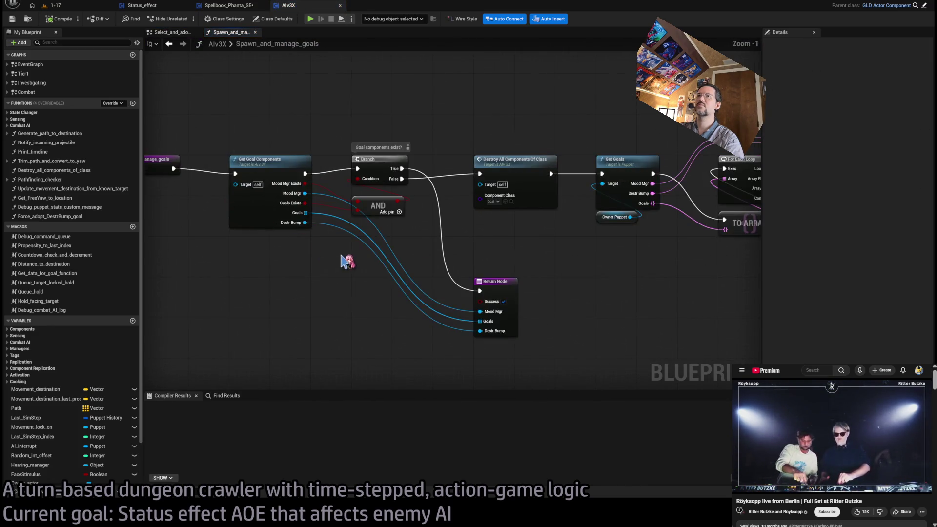
scroll(337, 259, "up", 1)
scroll(523, 244, "down", 1)
left_click(322, 205)
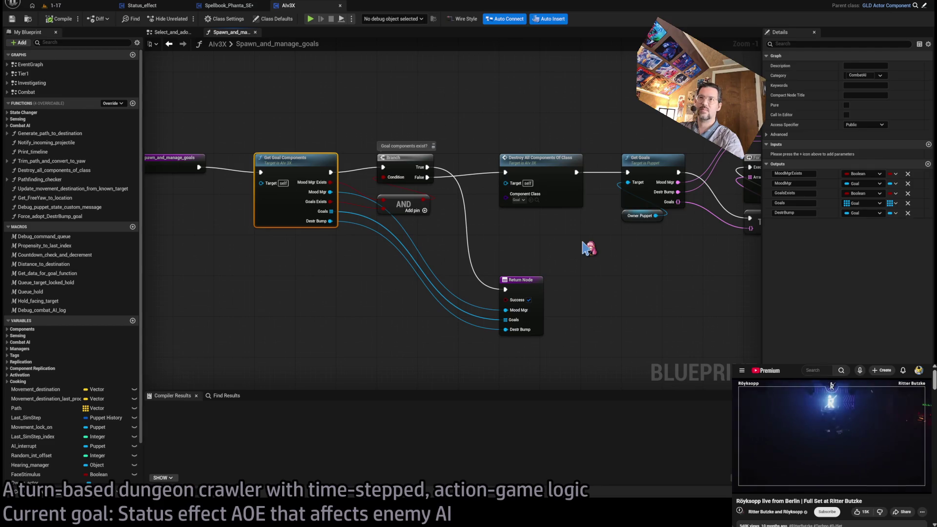
mouse_move(588, 249)
left_mouse_down()
mouse_move(359, 249)
mouse_move(579, 256)
mouse_move(570, 277)
left_mouse_up()
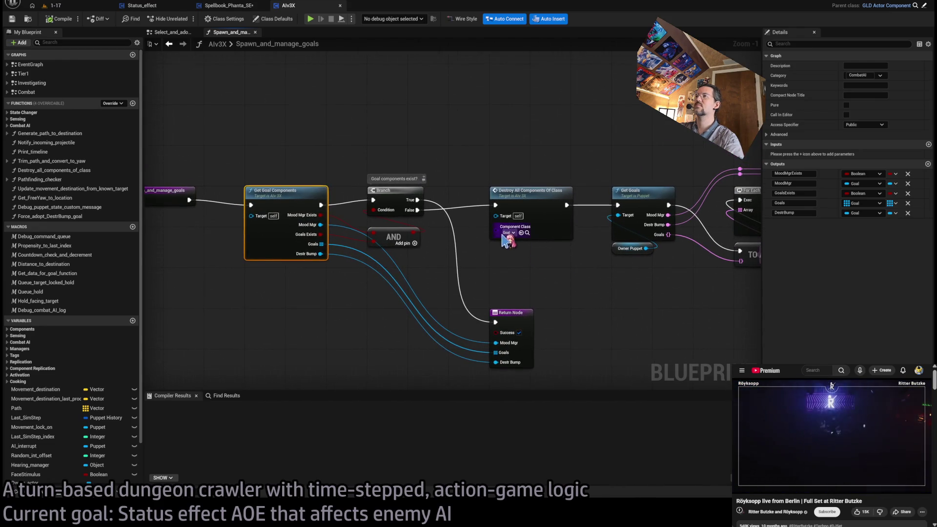
left_click(320, 152)
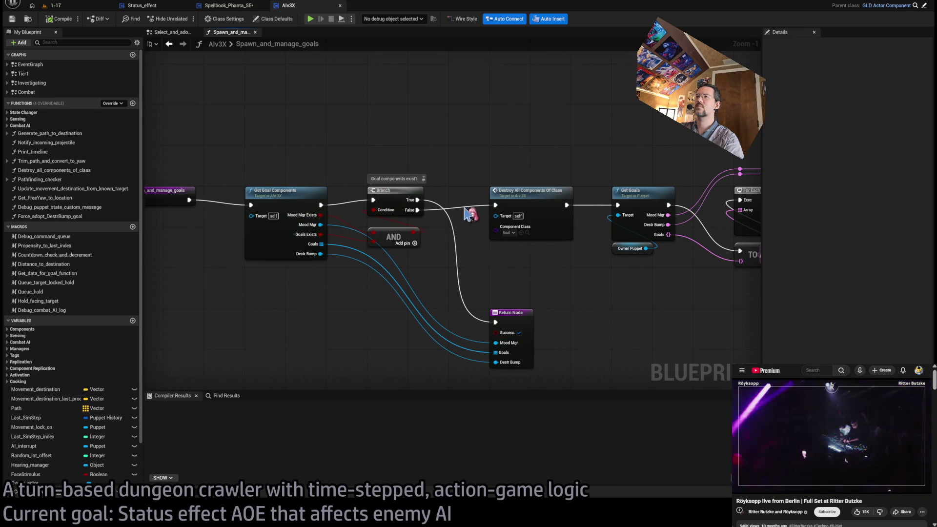
scroll(470, 214, "down", 3)
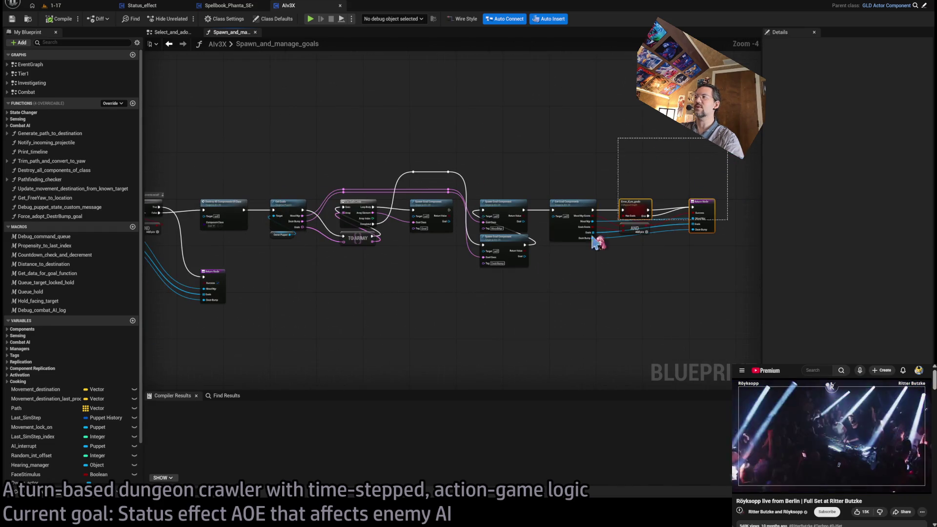
left_click_drag(336, 312, 519, 305)
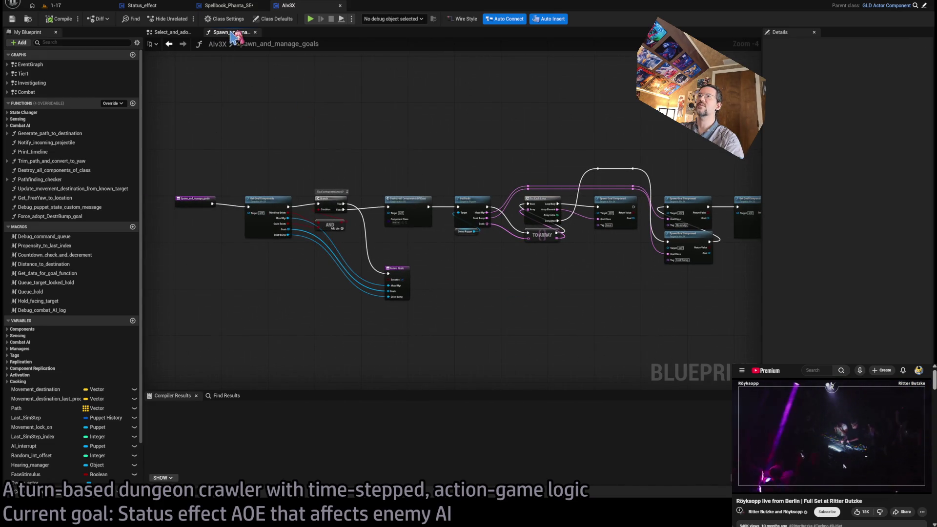
middle_click(232, 35)
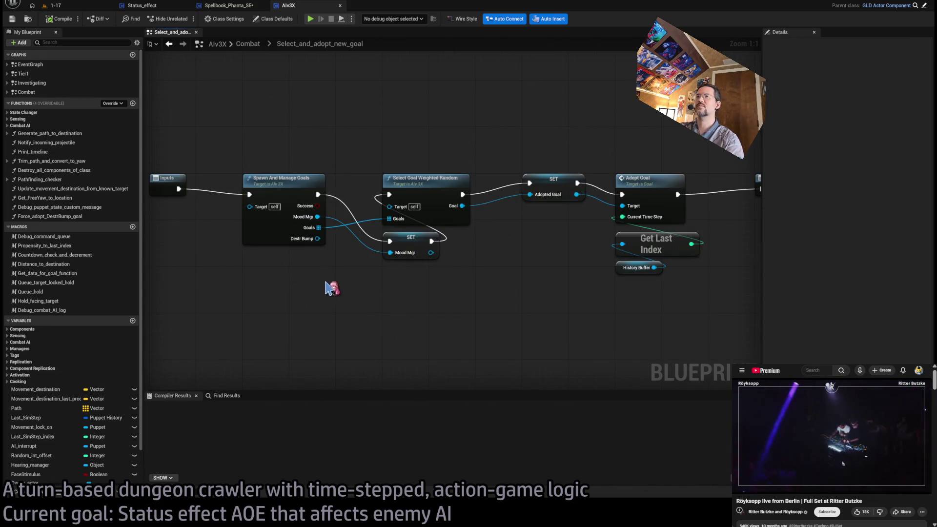
Step: Review the nodes from Select Goal to Outputs, then return to the Combat graph
mouse_move(353, 243)
left_mouse_down()
mouse_move(397, 297)
mouse_move(322, 308)
mouse_move(401, 308)
left_mouse_up()
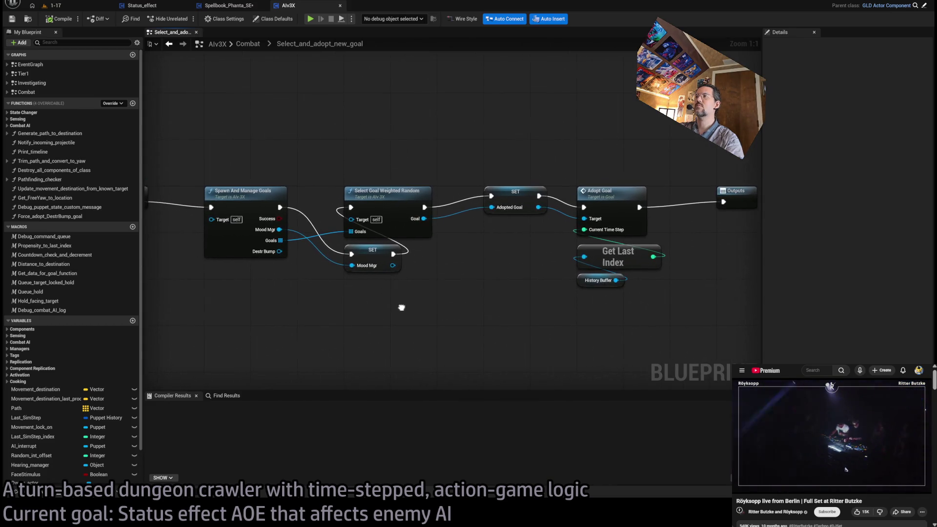
scroll(401, 308, "down", 1)
scroll(414, 272, "down", 1)
left_click_drag(664, 166, 303, 320)
left_click(303, 320)
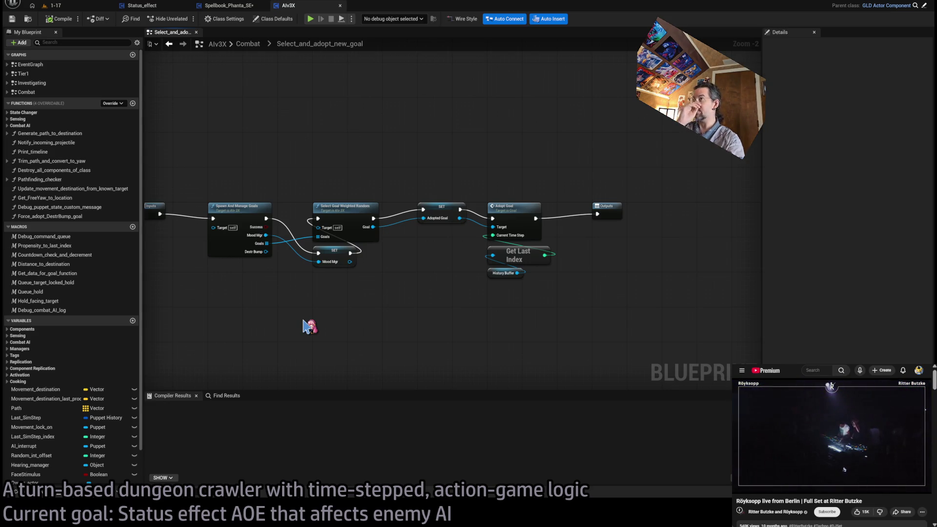
left_click(249, 44)
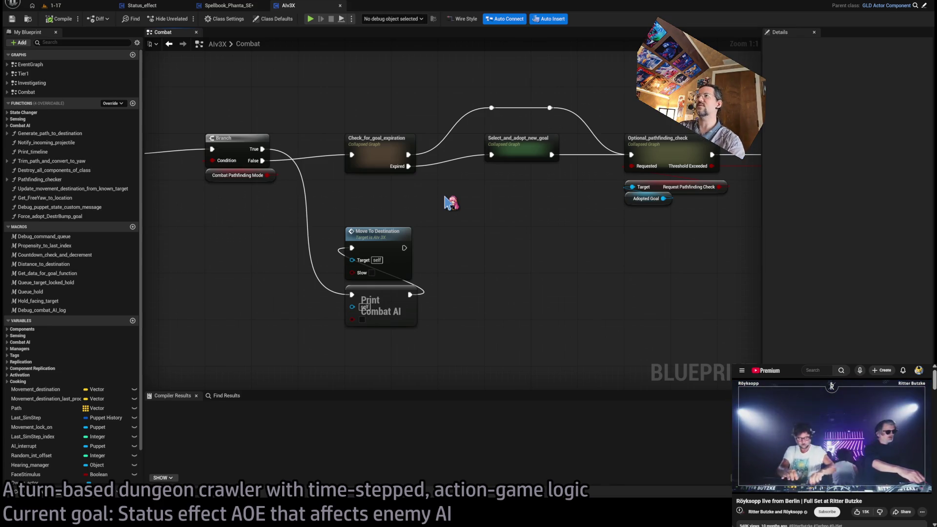
Step: Inspect the Adopted Goal GET and Get Expiration nodes inside Check_for_goal_expiration
double_click(363, 148)
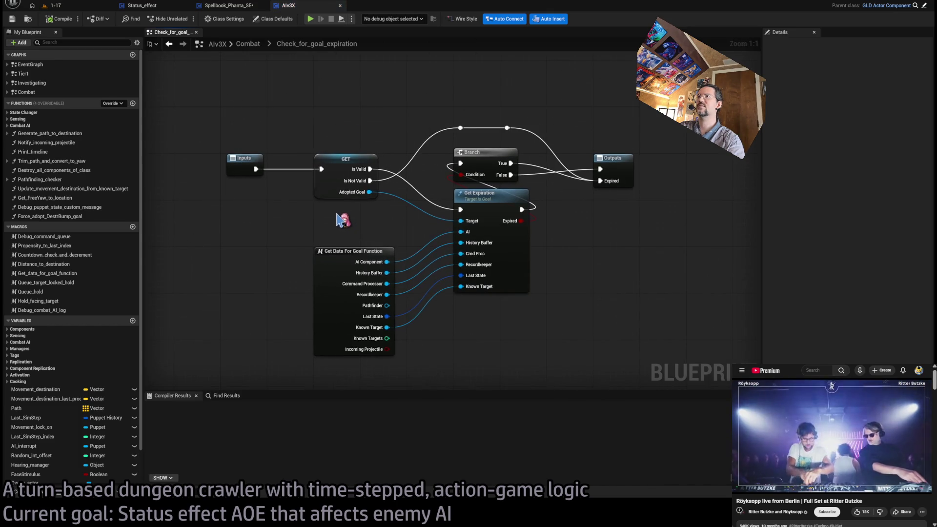
left_click(346, 160)
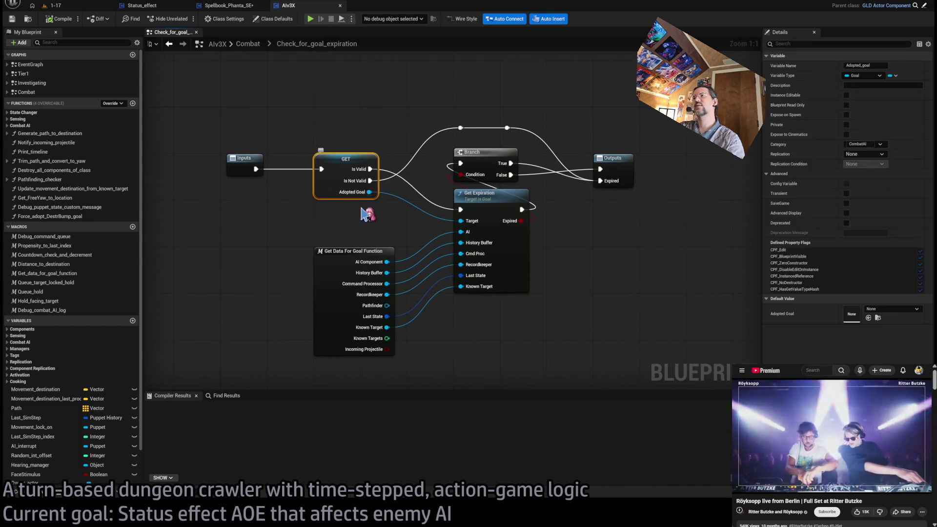
left_click(371, 215)
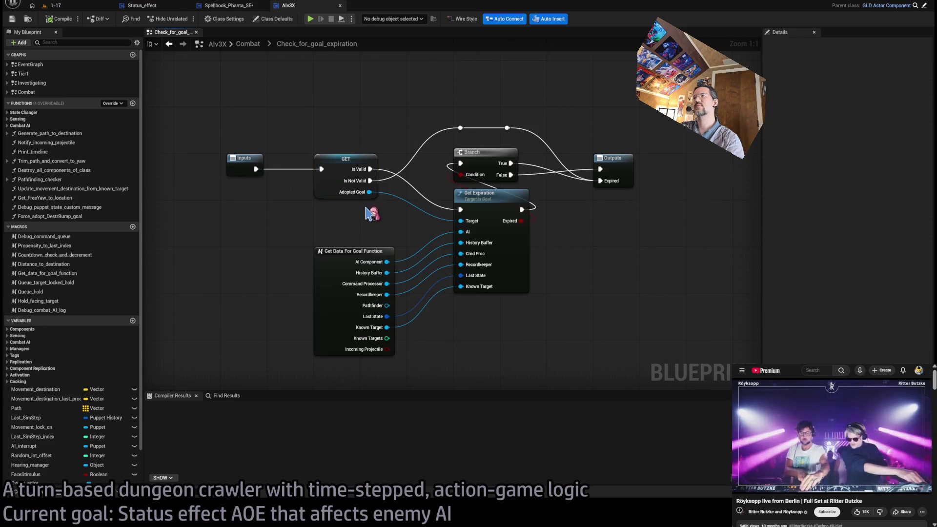
left_click(490, 201)
left_click(604, 291)
left_click(483, 202)
left_click(576, 255)
left_click(496, 201)
left_click(586, 261)
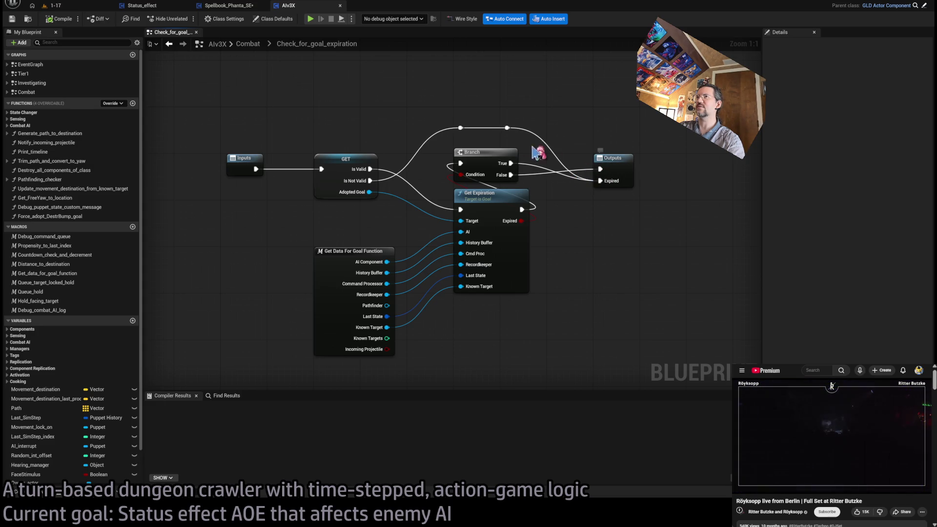
left_click(249, 45)
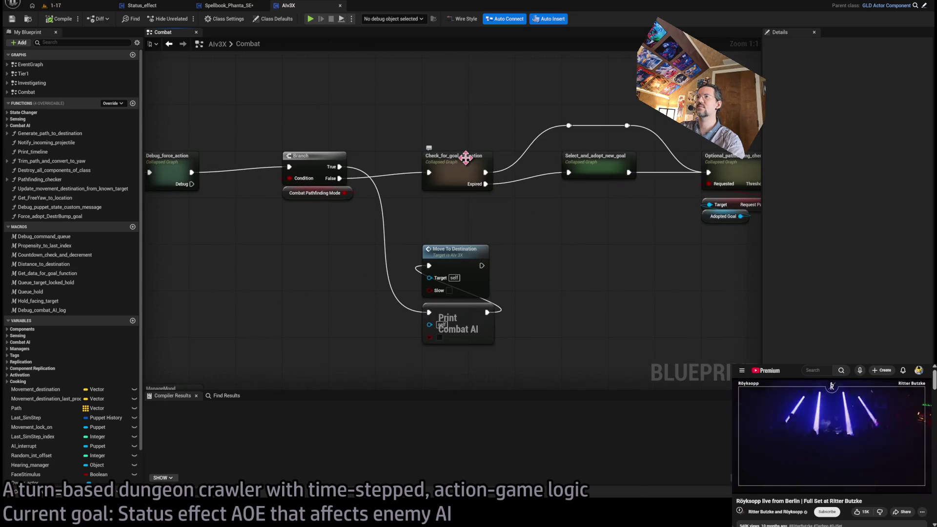
Step: Revisit Check_for_goal_expiration from the Combat graph, then switch to the Spellbook_Phanta_SE event graph
double_click(461, 163)
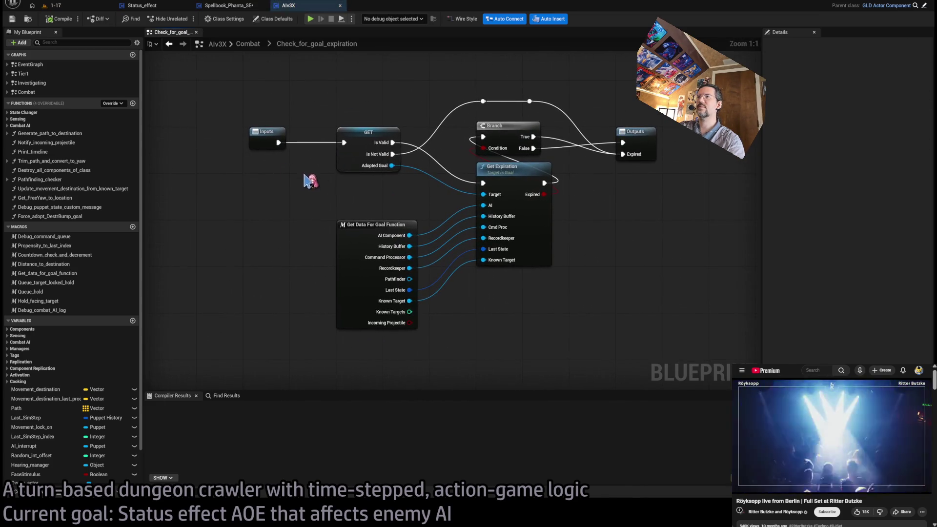
left_click(249, 46)
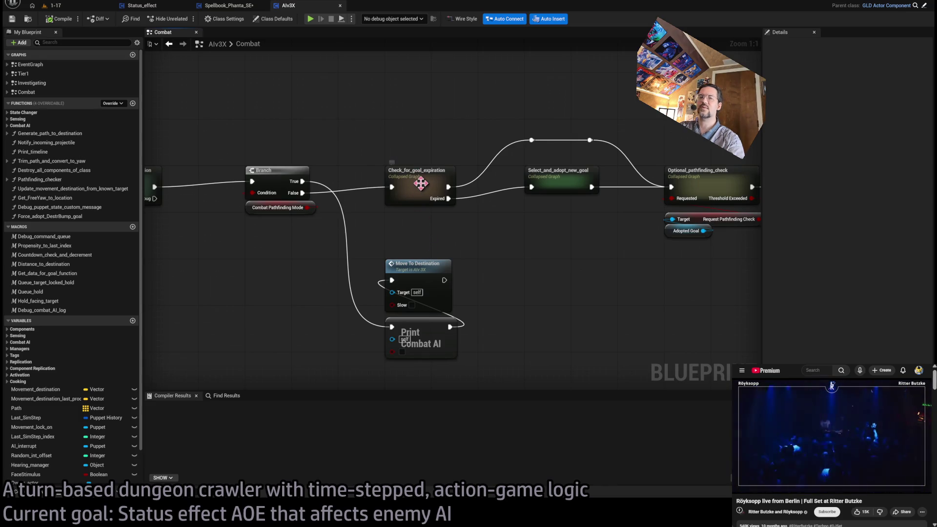
left_click_drag(482, 209, 434, 239)
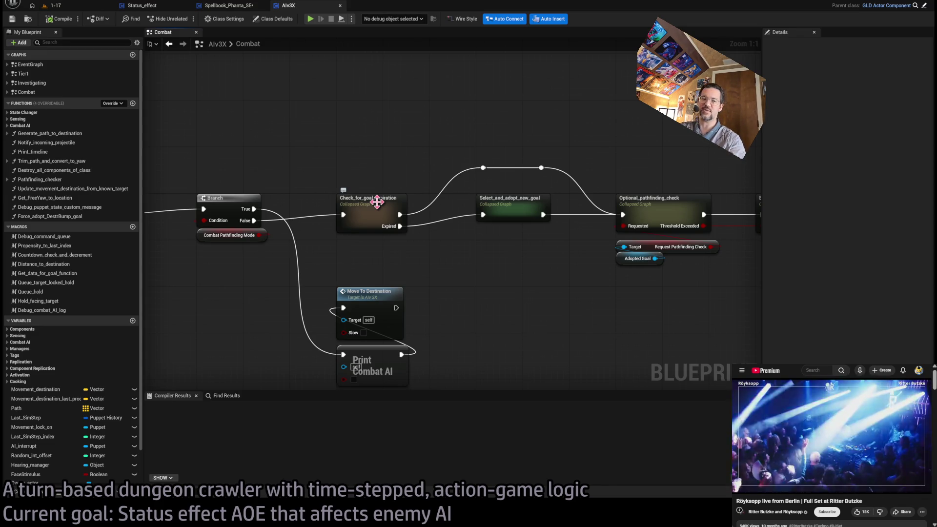
double_click(376, 214)
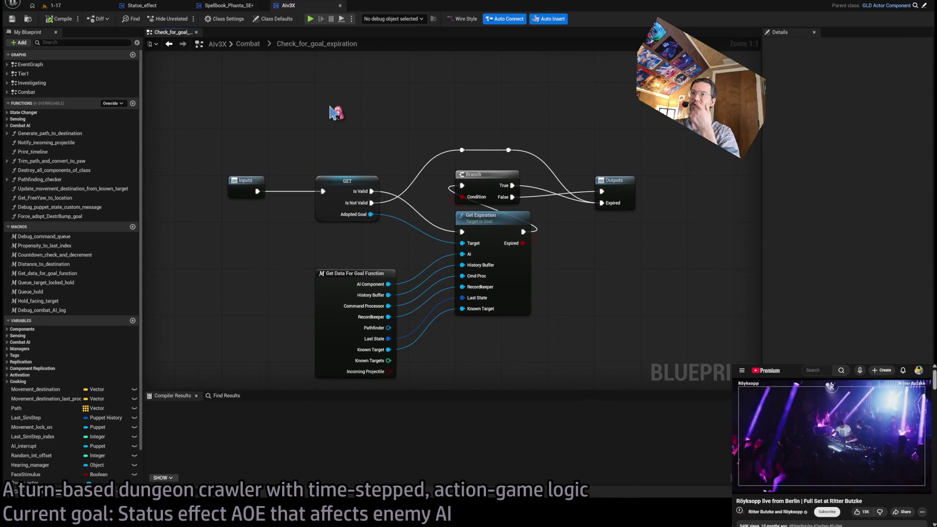
left_click(218, 7)
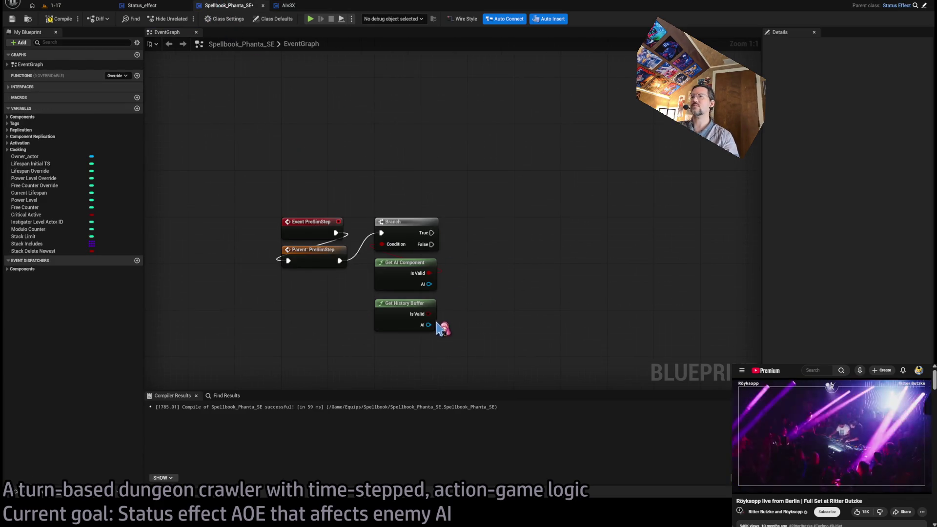
Step: Add a SET Adopted Goal node on Get AI Component's AI, driven by the Branch's True output
mouse_move(429, 284)
left_mouse_down()
mouse_move(478, 269)
mouse_move(517, 328)
left_mouse_up()
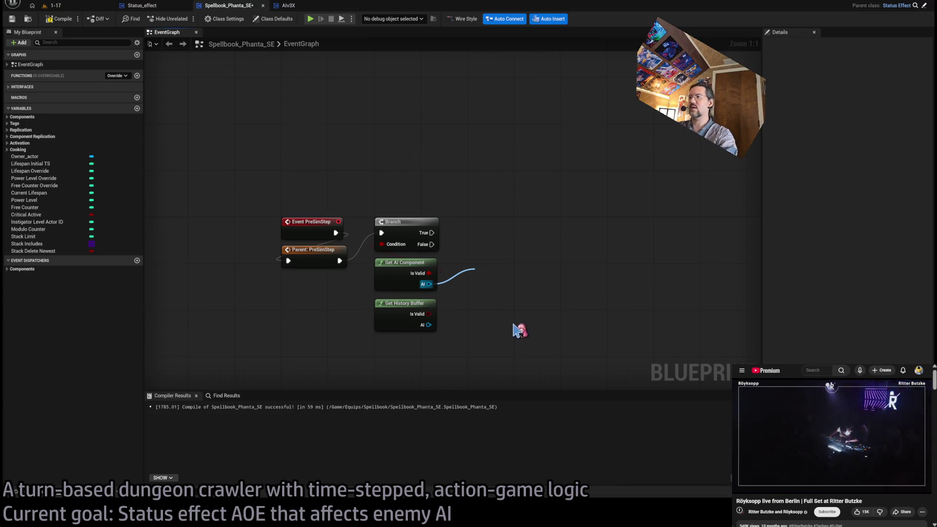
left_click_drag(502, 278, 496, 232)
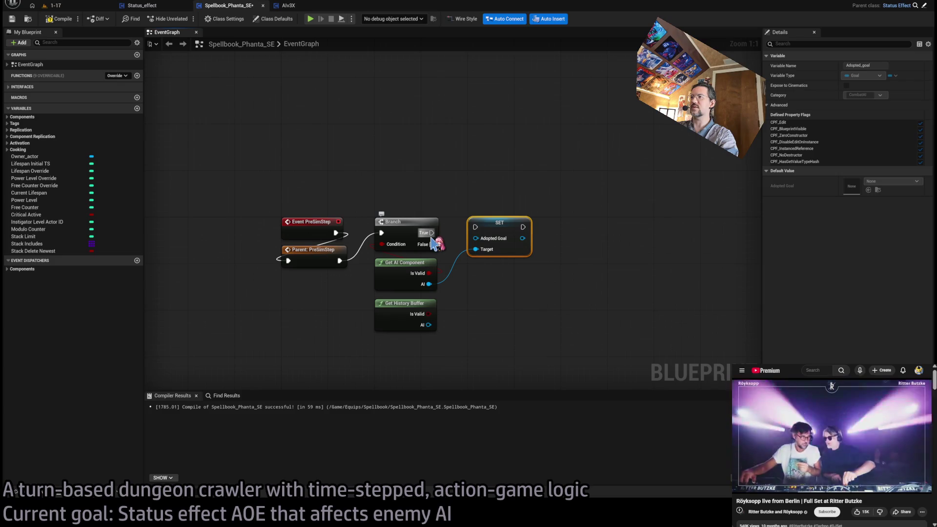
left_click_drag(432, 234, 475, 226)
left_click(498, 312)
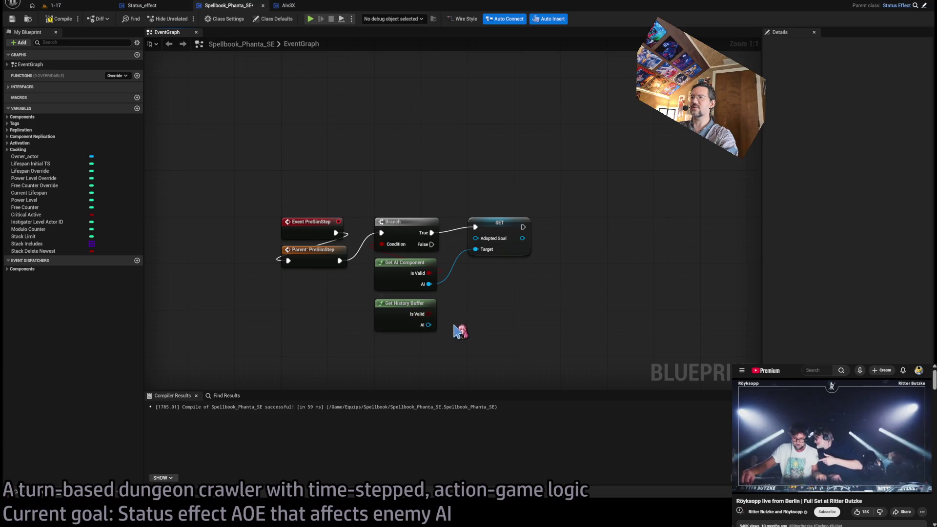
Step: Search the assets for 'goal' and pick the Goal blueprint
mouse_move(429, 326)
left_mouse_down()
mouse_move(565, 306)
mouse_move(516, 271)
left_mouse_up()
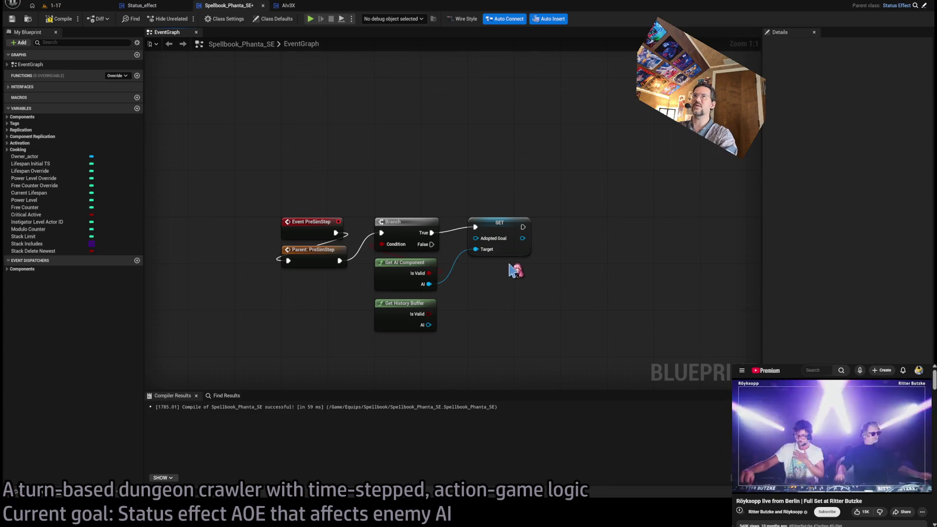
left_click(269, 8)
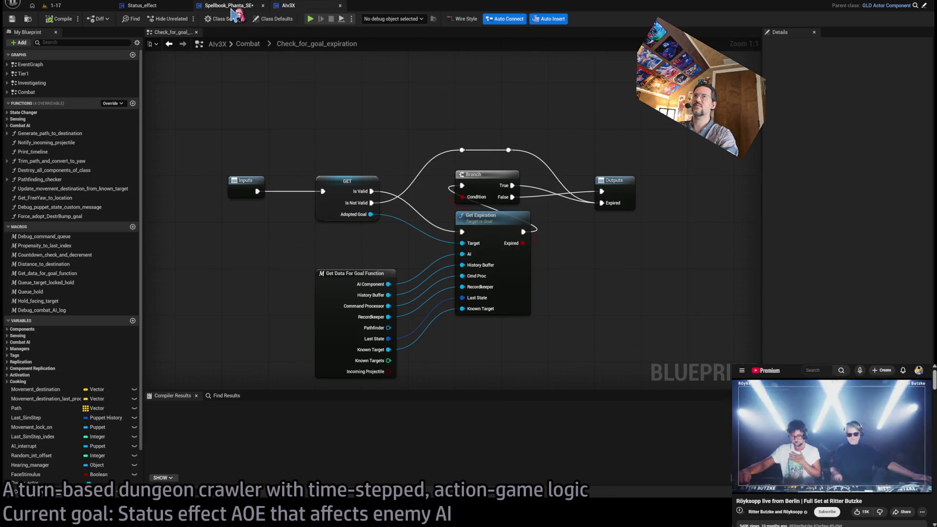
left_click(228, 6)
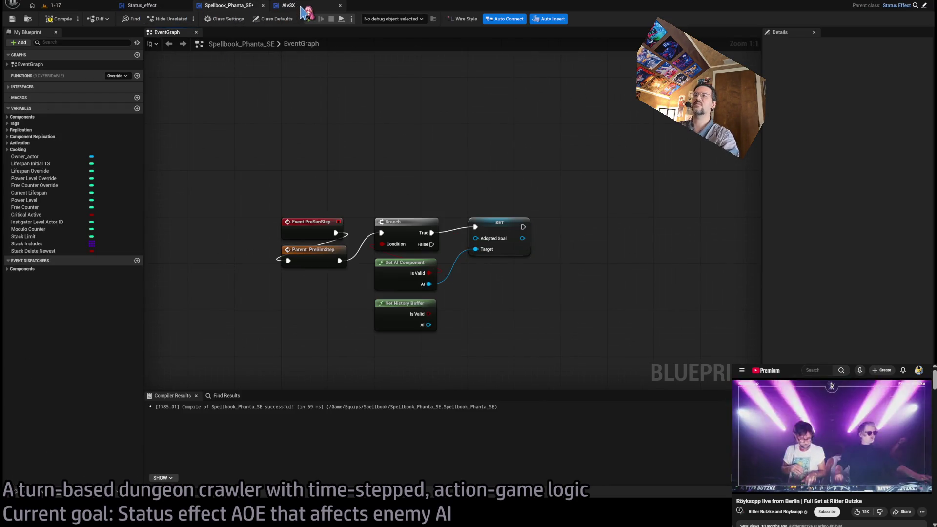
key("ctrl+p")
type("goal")
left_click(127, 59)
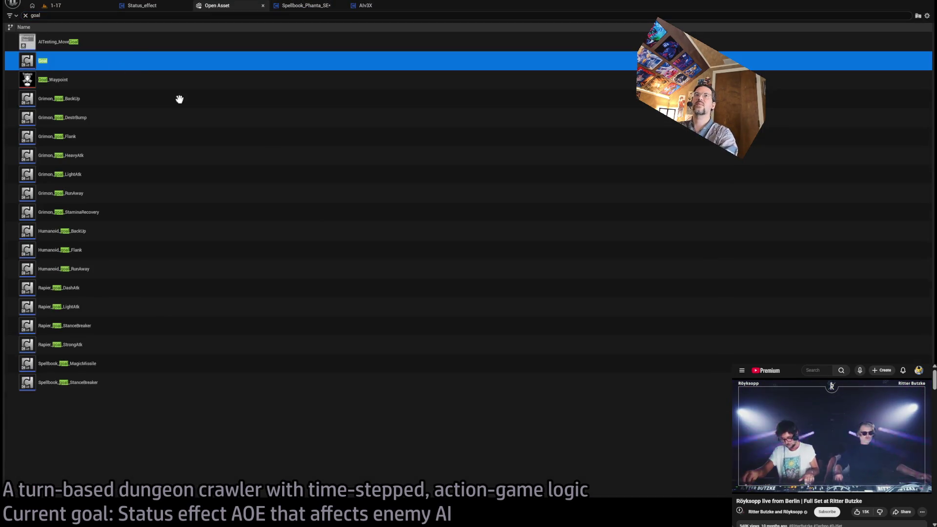
Step: Open the Goal blueprint, review its Adjust_mood_to_default function, then return to Spellbook_Phanta_SE
key("Return")
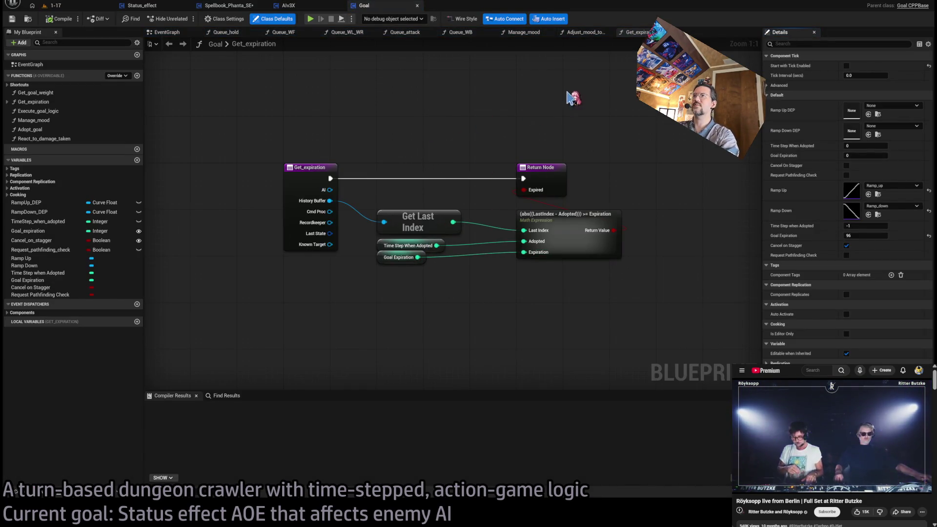
left_click(590, 32)
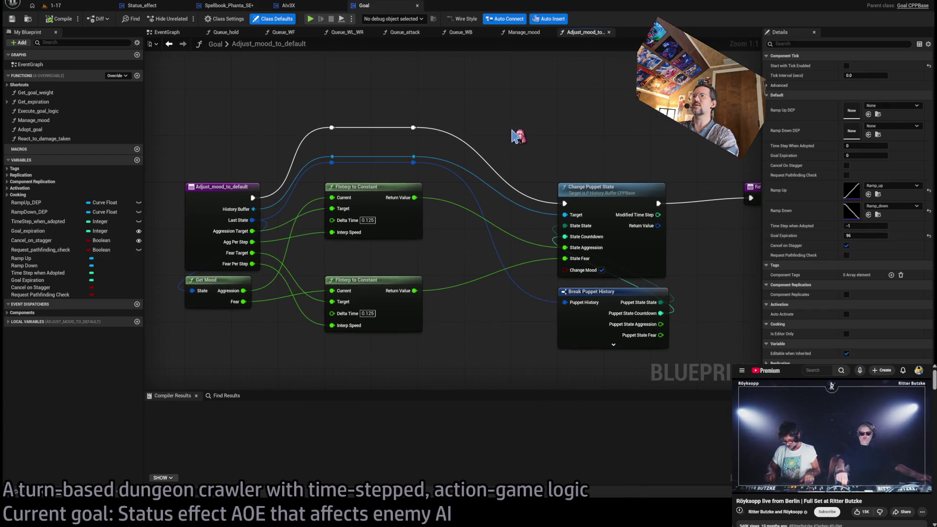
left_click(540, 153)
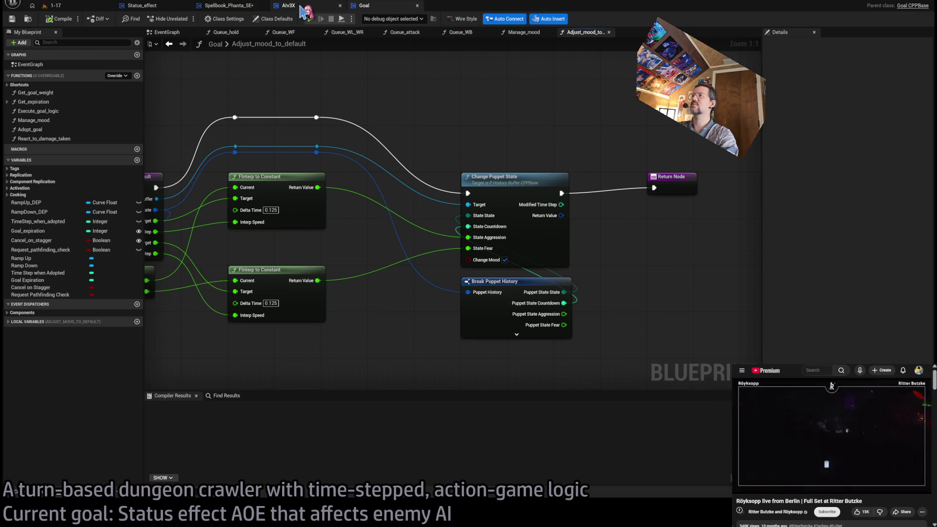
left_click(302, 9)
left_click(386, 7)
left_click(244, 7)
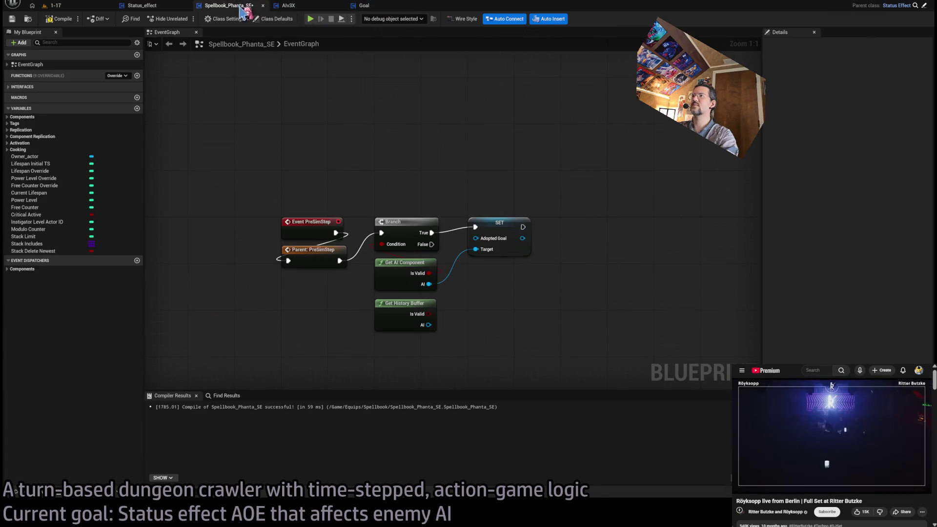
Step: Add a second Branch after SET Adopted Goal and route the first Branch's False into it
left_click_drag(514, 192, 414, 148)
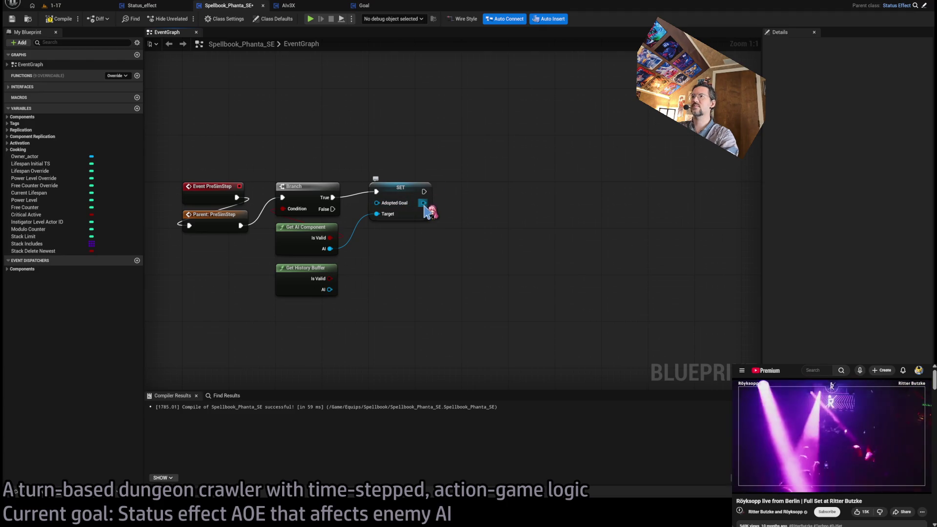
mouse_move(330, 279)
left_mouse_down()
mouse_move(469, 268)
mouse_move(478, 186)
mouse_move(468, 191)
left_mouse_up()
mouse_move(333, 209)
left_mouse_down()
mouse_move(383, 159)
mouse_move(468, 191)
left_mouse_up()
mouse_move(316, 279)
left_mouse_down()
mouse_move(333, 285)
mouse_move(506, 241)
mouse_move(502, 233)
left_mouse_up()
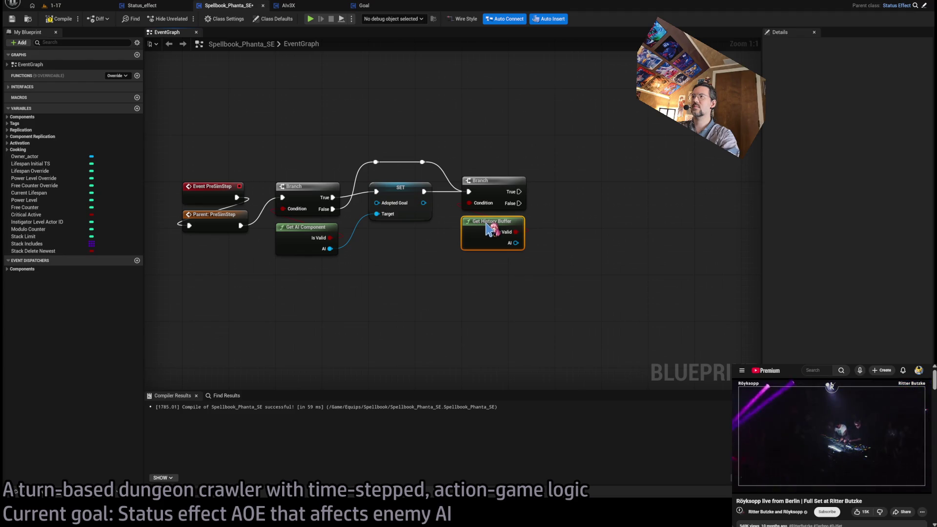
left_click_drag(572, 289, 450, 308)
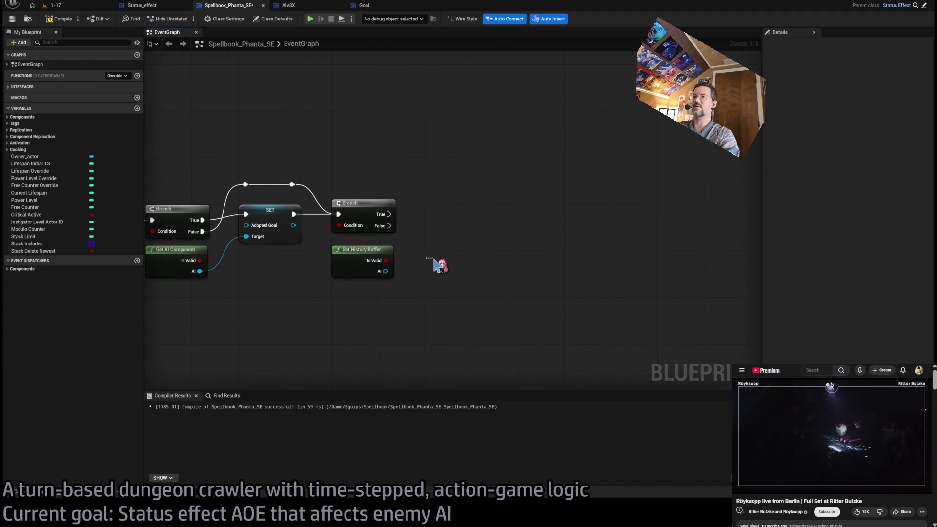
left_click_drag(381, 218, 381, 223)
Step: Reposition Get History Buffer and call Change Puppet State on its AI from the second Branch's True
mouse_move(385, 272)
left_mouse_down()
mouse_move(460, 251)
mouse_move(385, 271)
left_mouse_up()
left_click(342, 266)
key("Delete")
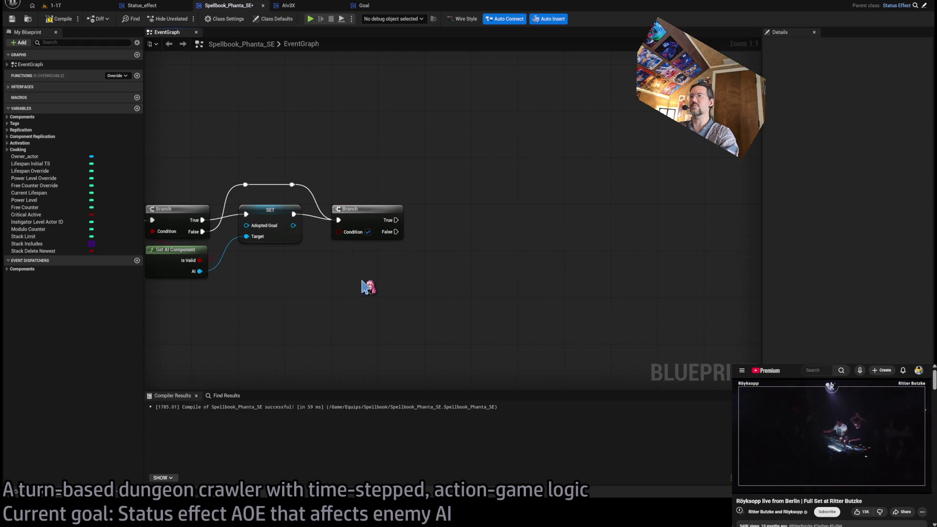
key("ctrl+v")
mouse_move(332, 291)
left_mouse_down()
mouse_move(355, 270)
mouse_move(351, 254)
mouse_move(405, 273)
mouse_move(475, 235)
left_mouse_up()
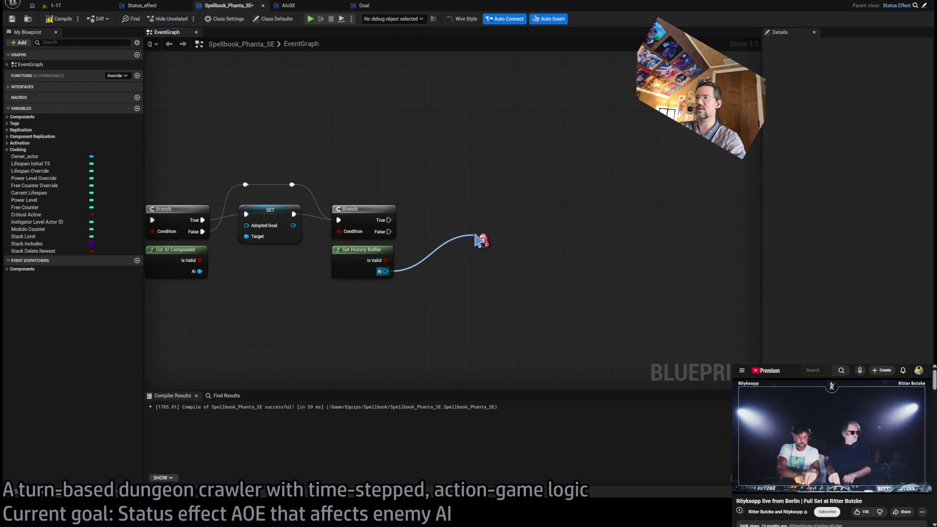
mouse_move(476, 239)
left_mouse_down()
mouse_move(513, 245)
mouse_move(482, 225)
left_mouse_up()
mouse_move(388, 220)
left_mouse_down()
mouse_move(431, 226)
mouse_move(462, 299)
left_mouse_up()
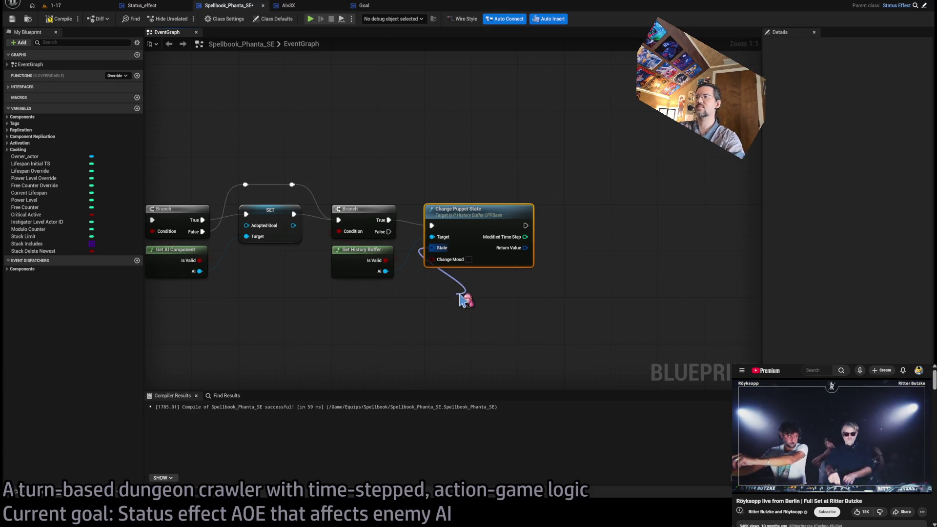
Step: Split Change Puppet State's State pin, enable Change Mood, and set countdown 32, aggression 0.0, fear 1.0
left_click_drag(461, 299, 471, 276)
key("Delete")
left_click(463, 264)
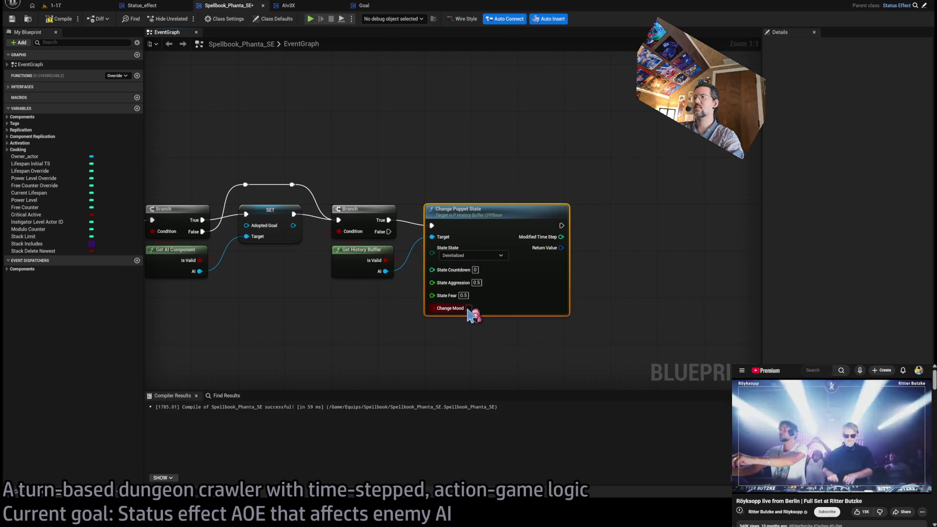
left_click(469, 308)
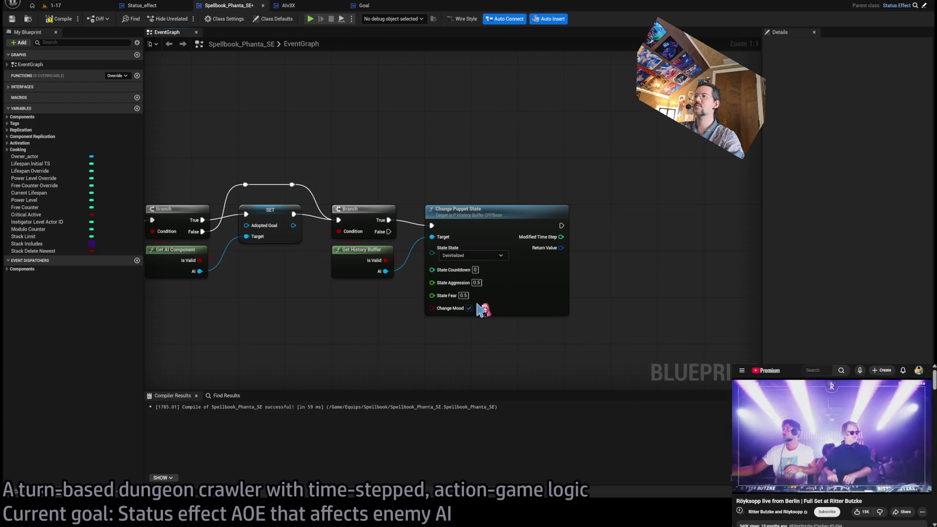
left_click(475, 270)
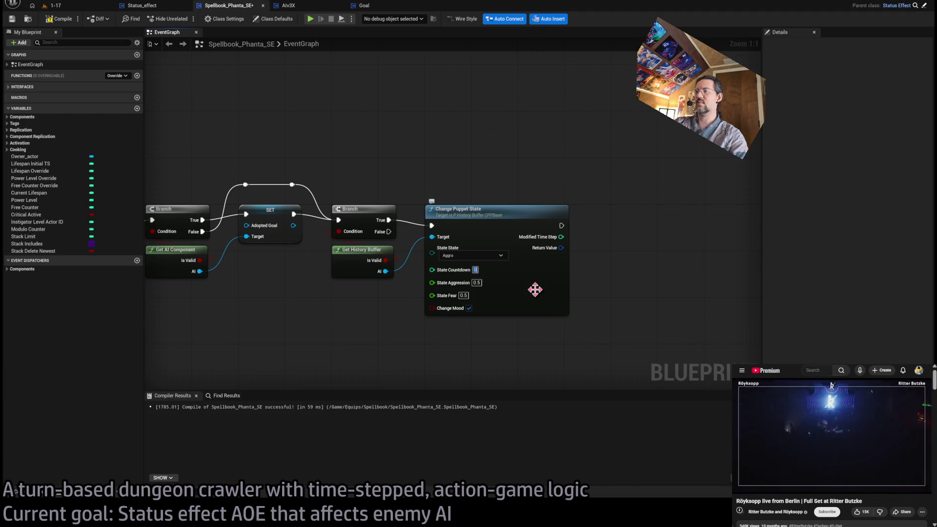
left_click(476, 282)
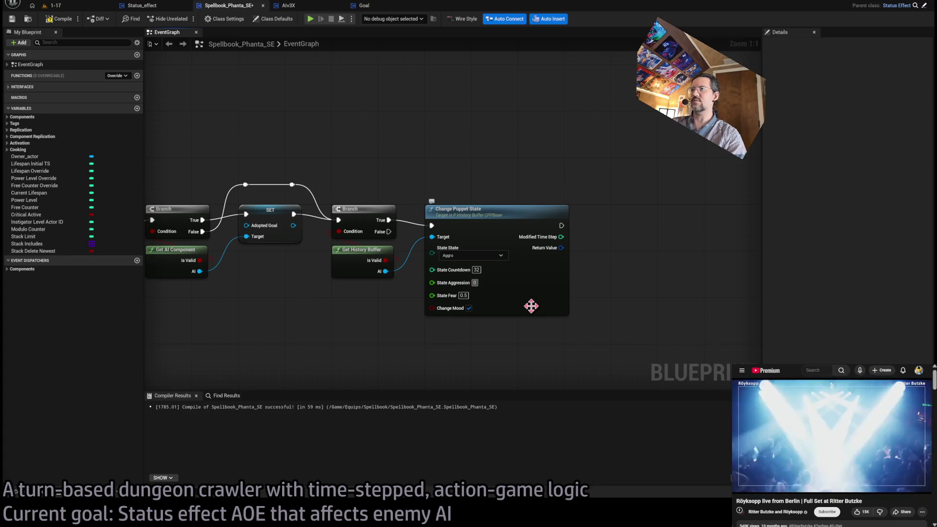
left_click(462, 295)
type("1")
key("Return")
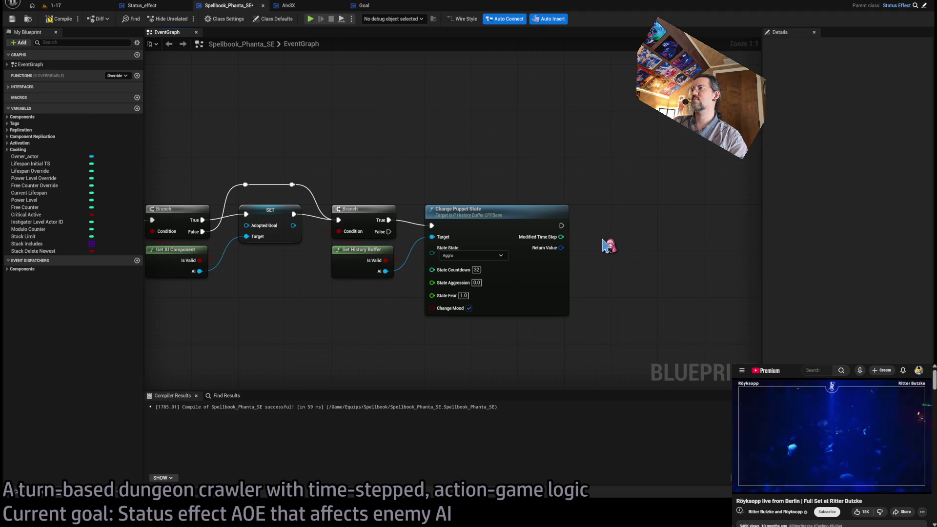
left_click_drag(466, 222, 525, 228)
mouse_move(553, 365)
left_mouse_down()
mouse_move(202, 174)
mouse_move(502, 355)
left_mouse_up()
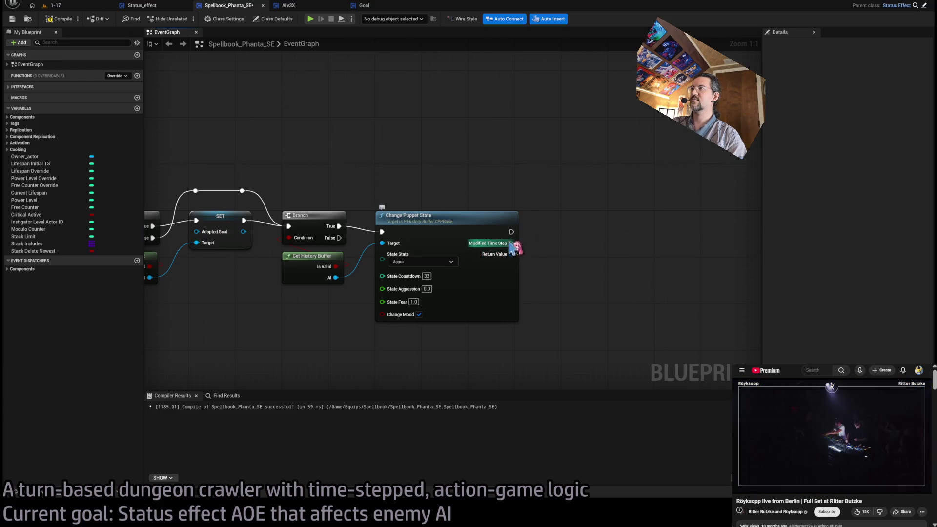
left_click_drag(337, 327, 424, 320)
left_click(539, 202)
left_click(412, 309)
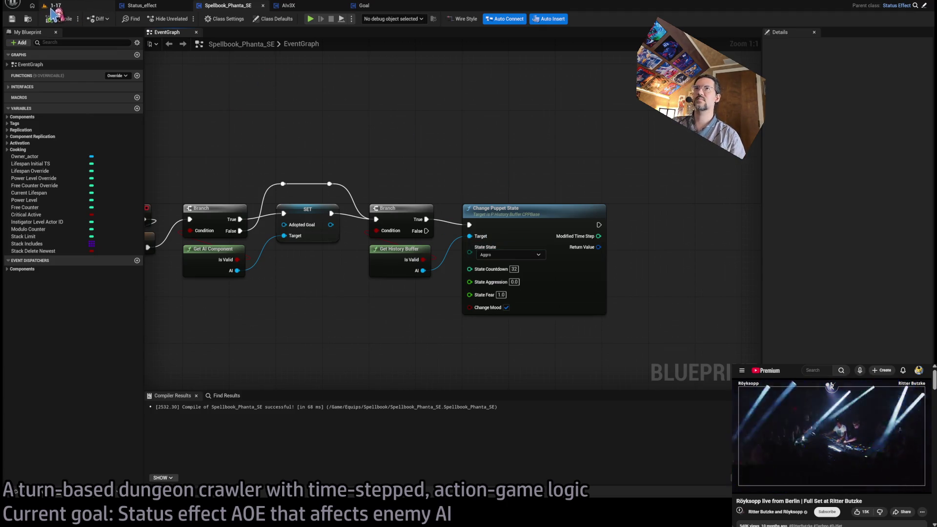
Step: Append a Destroy Component node after Change Puppet State and compile the blueprint
key("Home")
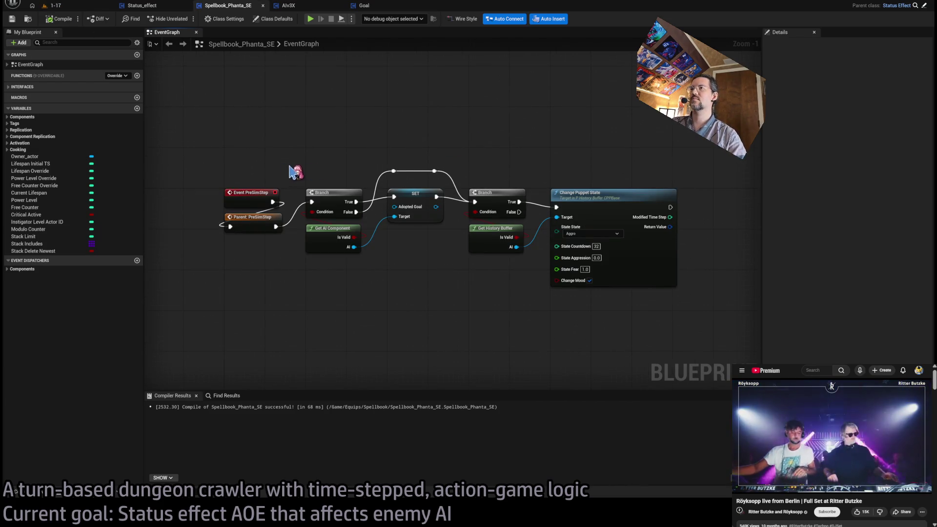
mouse_move(556, 229)
left_mouse_down()
mouse_move(613, 227)
mouse_move(562, 216)
left_mouse_up()
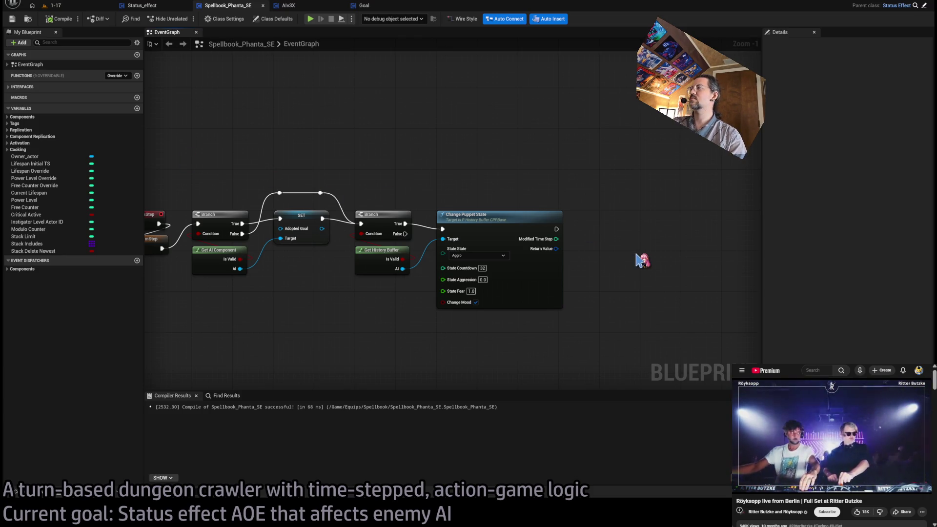
mouse_move(583, 227)
left_mouse_down()
mouse_move(618, 227)
mouse_move(724, 135)
left_mouse_up()
mouse_move(713, 90)
left_mouse_down()
mouse_move(265, 266)
mouse_move(283, 296)
left_mouse_up()
left_click_drag(607, 89, 253, 299)
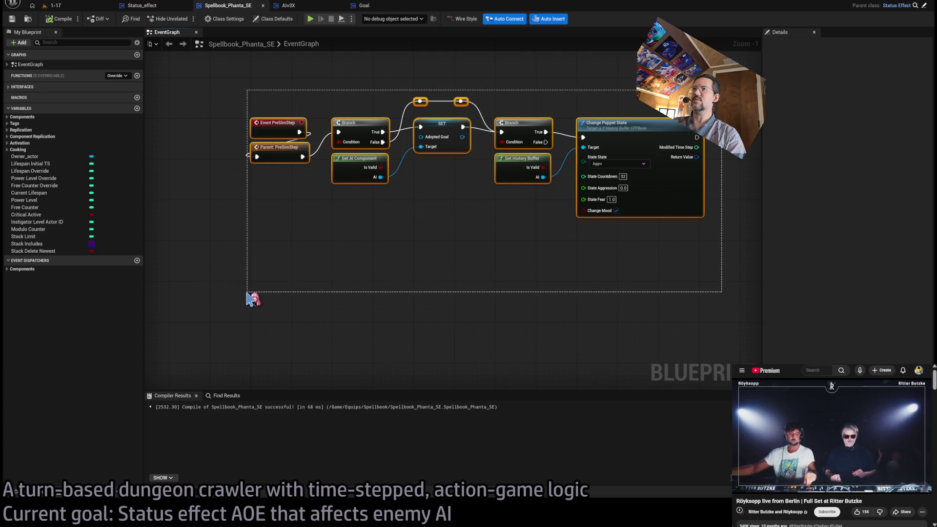
key("Home")
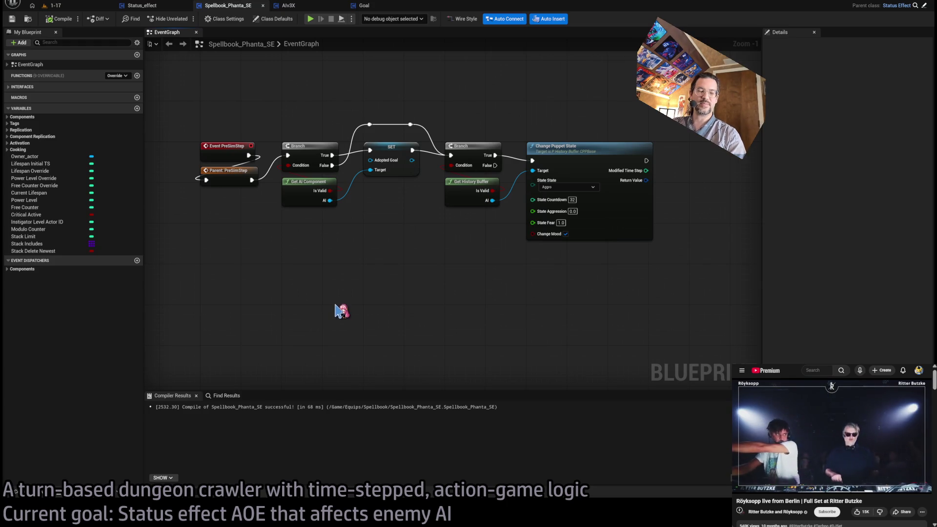
left_click_drag(509, 199, 573, 208)
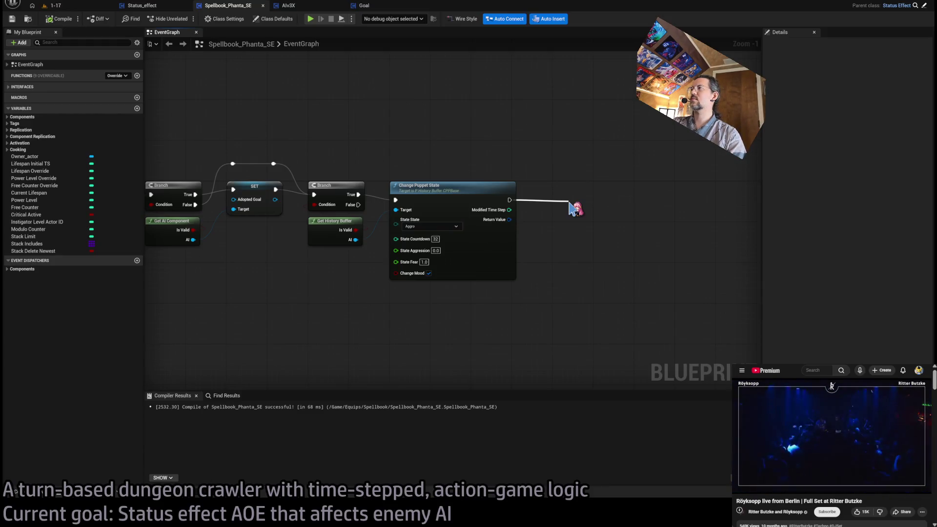
left_click_drag(573, 208, 571, 196)
left_click(579, 160)
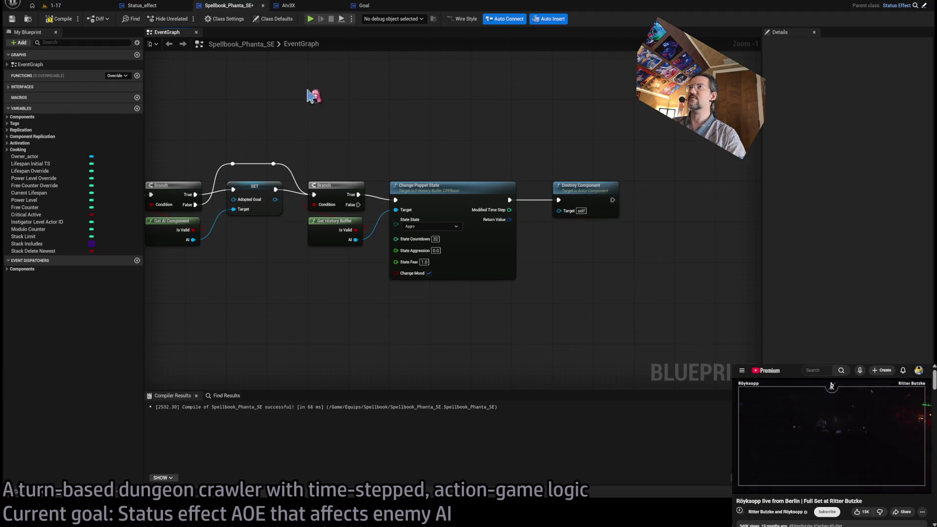
left_click(65, 21)
left_click(56, 6)
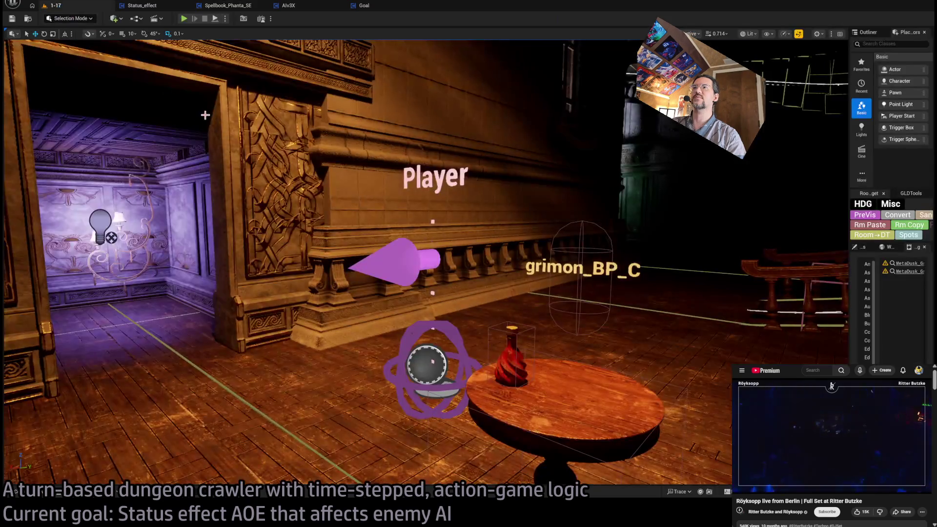
Step: Open Actions04_Weapons_DT and add an Opponent_status element with Status Spellbook_Phanta_SE to the Phantasmagoria row
key("ctrl+p")
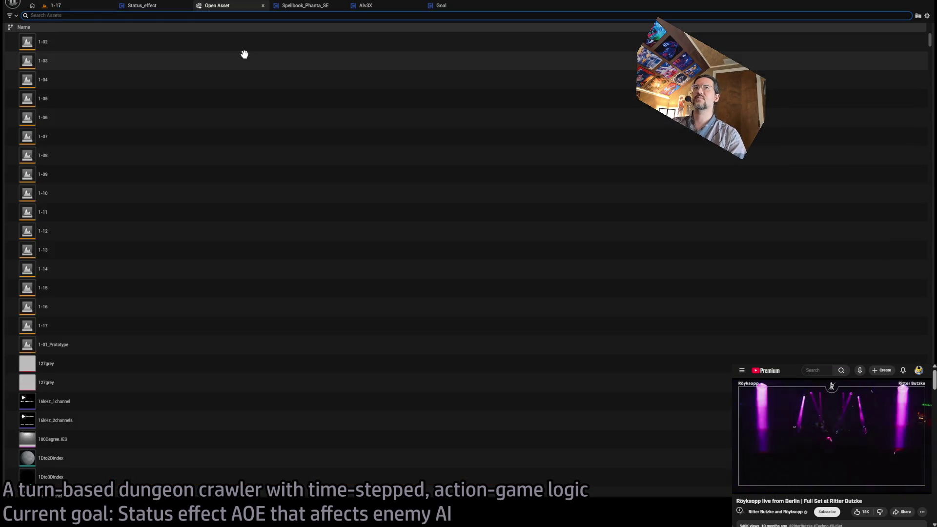
type("oal")
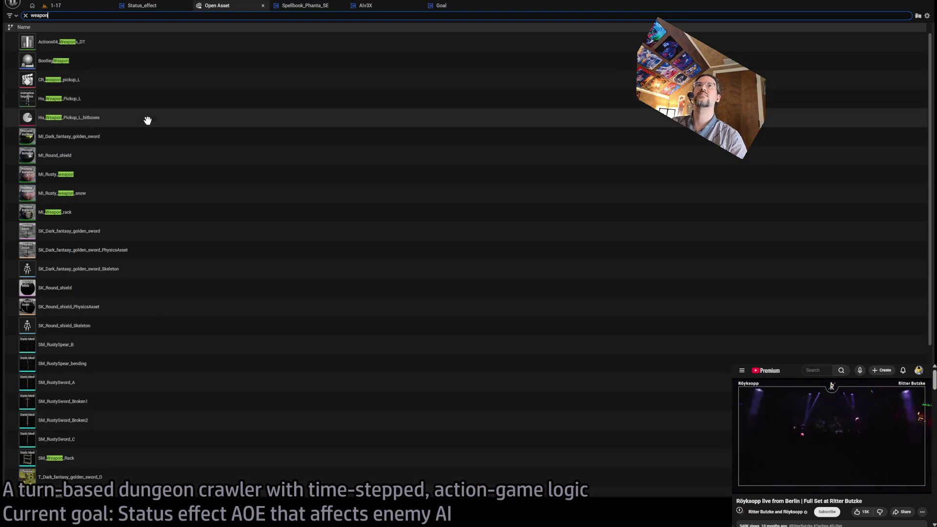
left_click(114, 43)
key("Return")
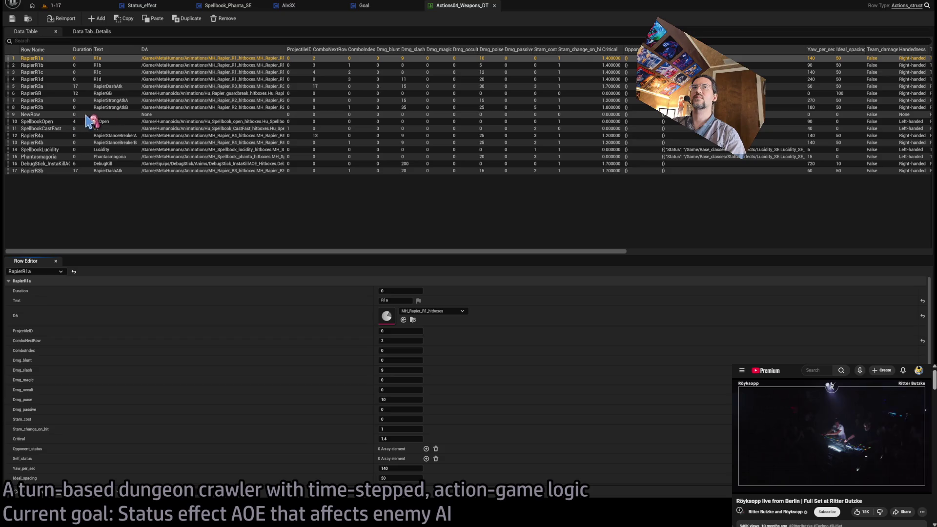
left_click(176, 156)
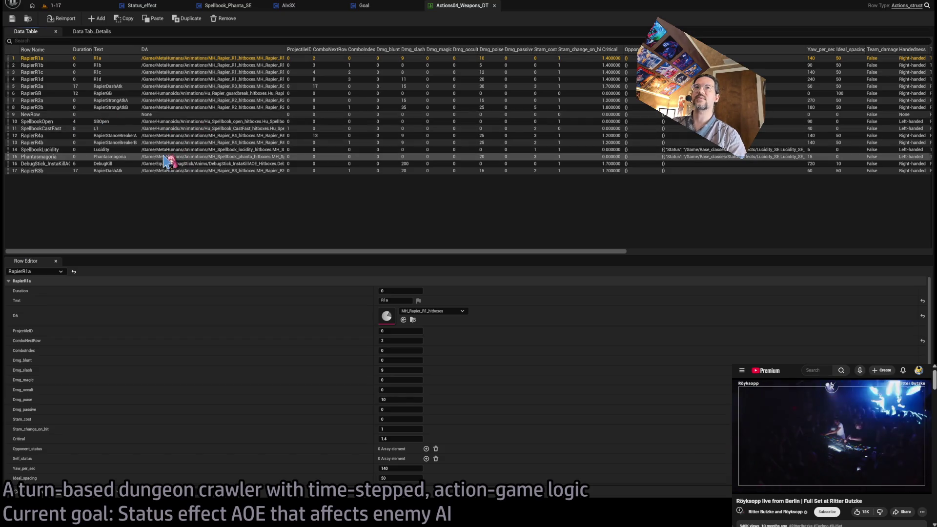
scroll(403, 428, "down", 5)
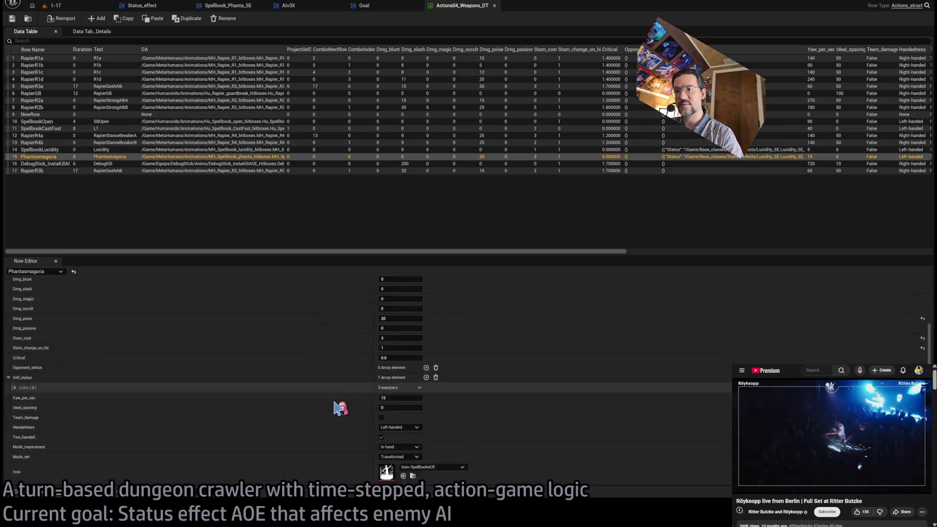
left_click(425, 329)
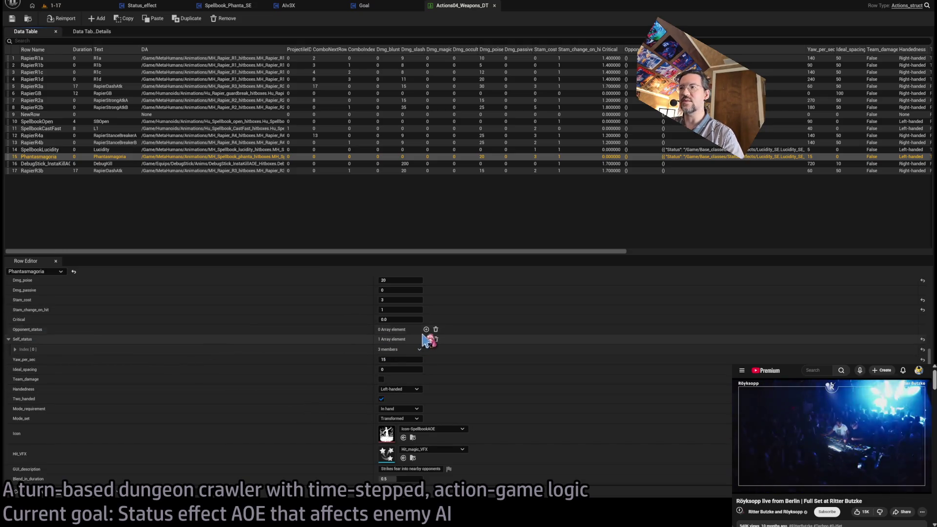
left_click(37, 338)
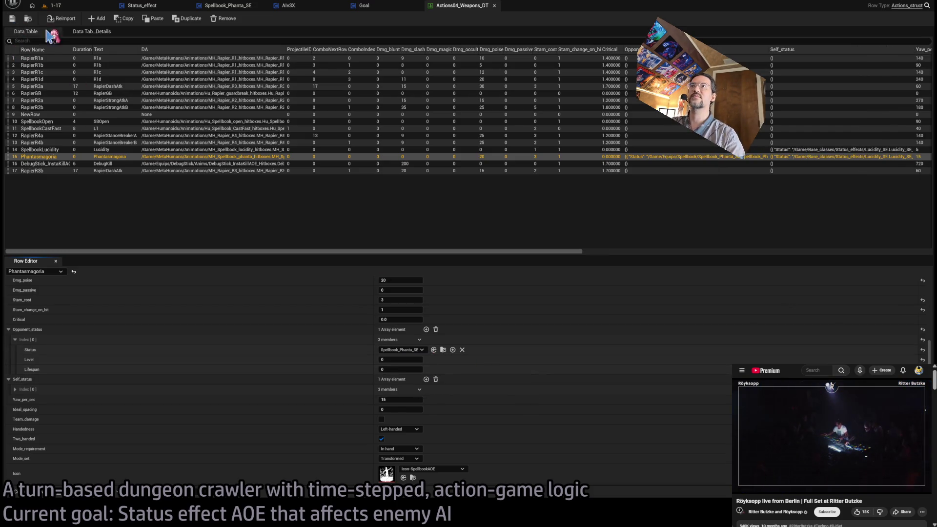
left_click(88, 5)
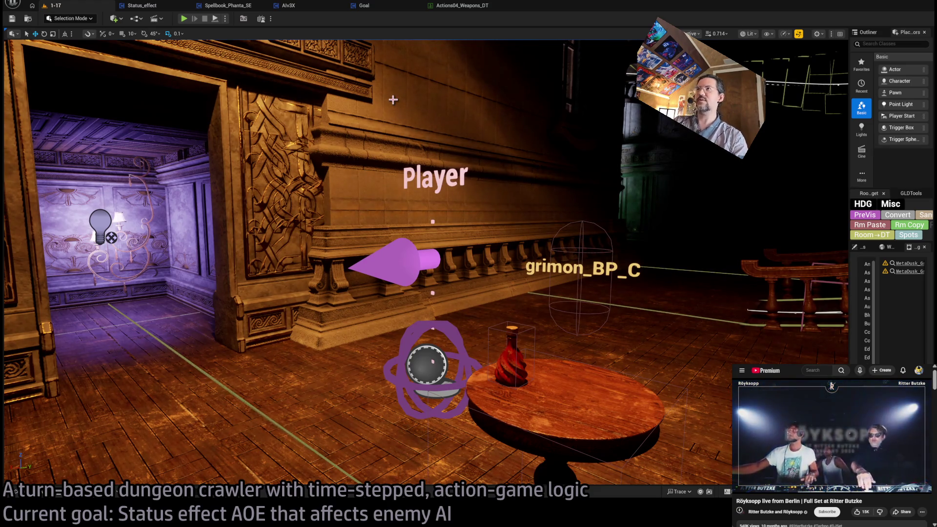
key("ctrl+p")
type("phanta")
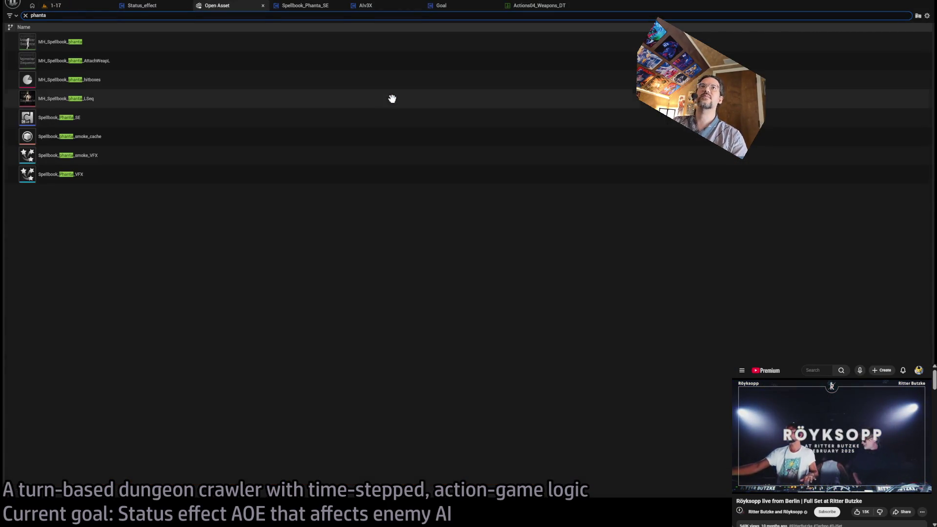
left_click(129, 81)
key("Return")
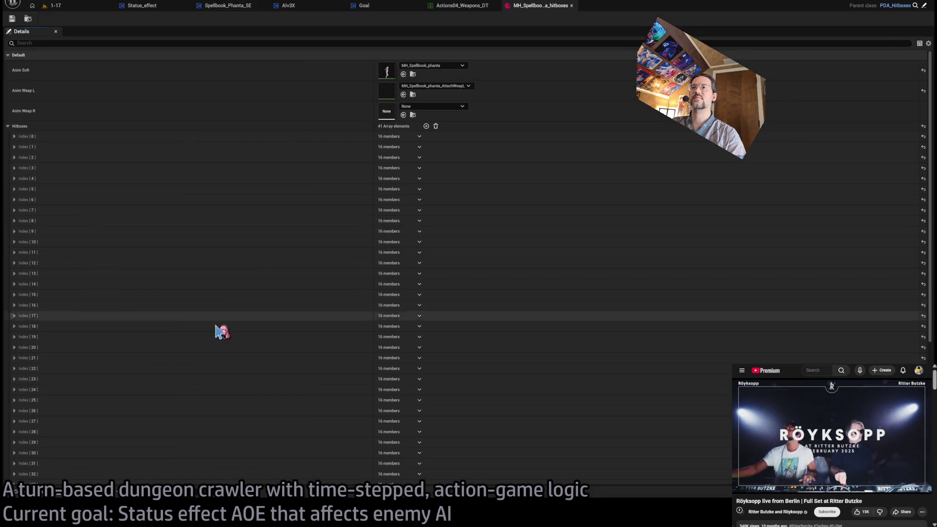
scroll(229, 332, "down", 5)
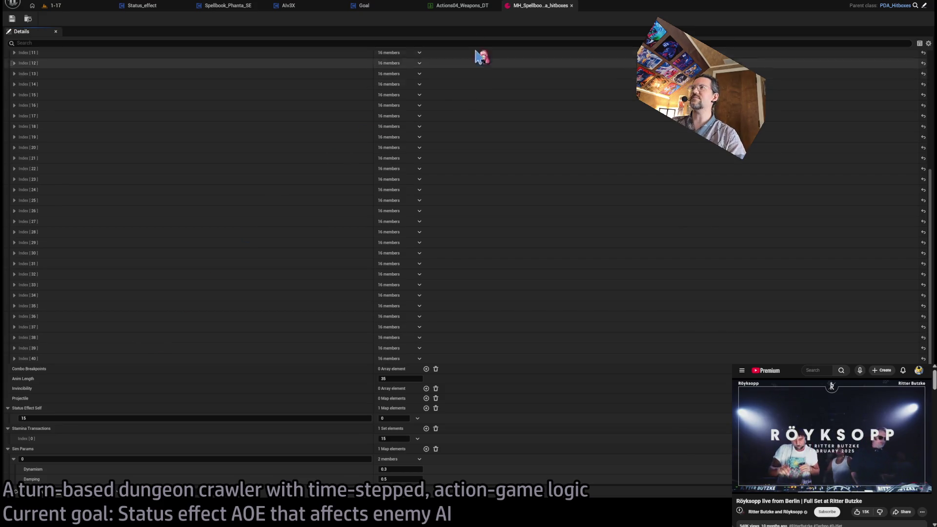
left_click(571, 5)
left_click(31, 4)
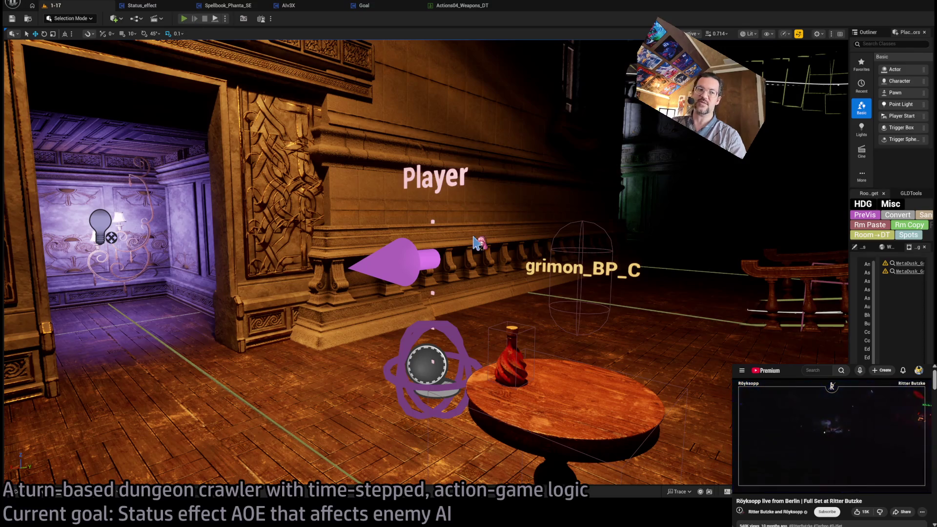
Step: Run a quick play test, then move the Player Start toward the staircase
key("alt+p")
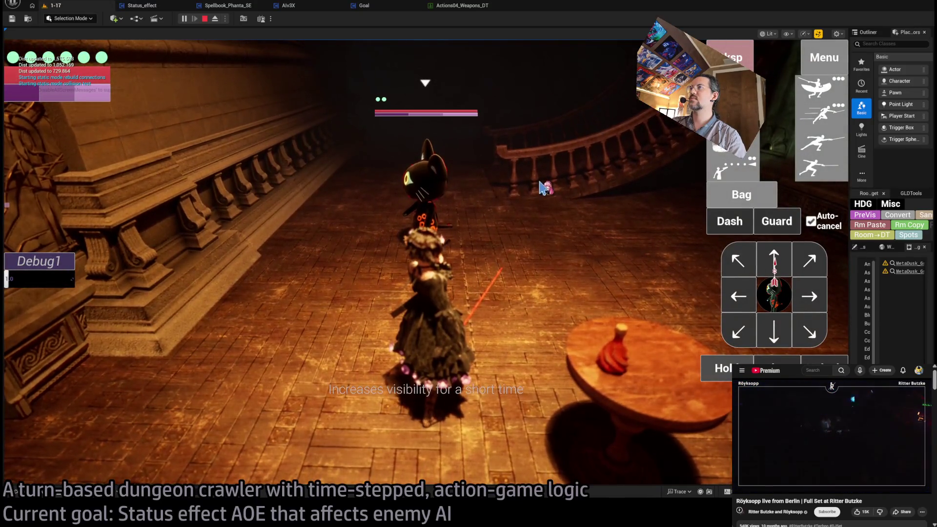
key("Escape")
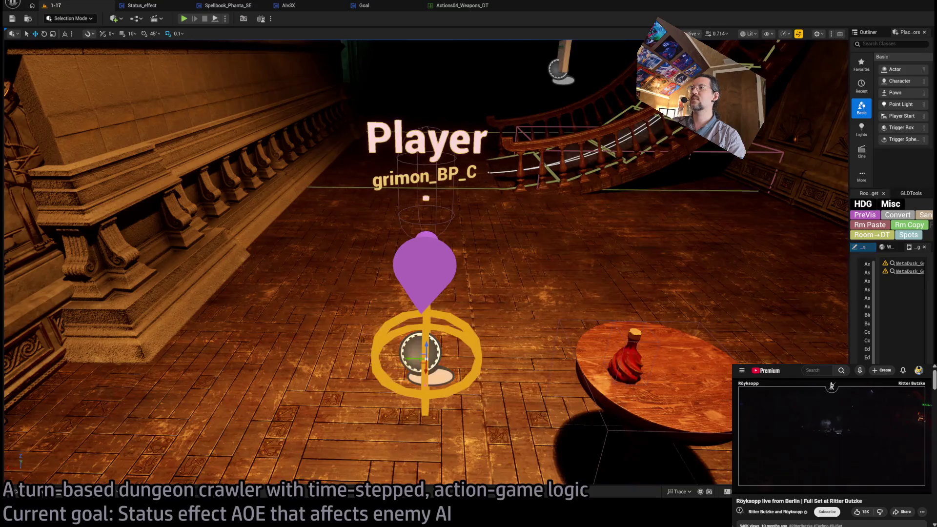
scroll(462, 300, "down", 10)
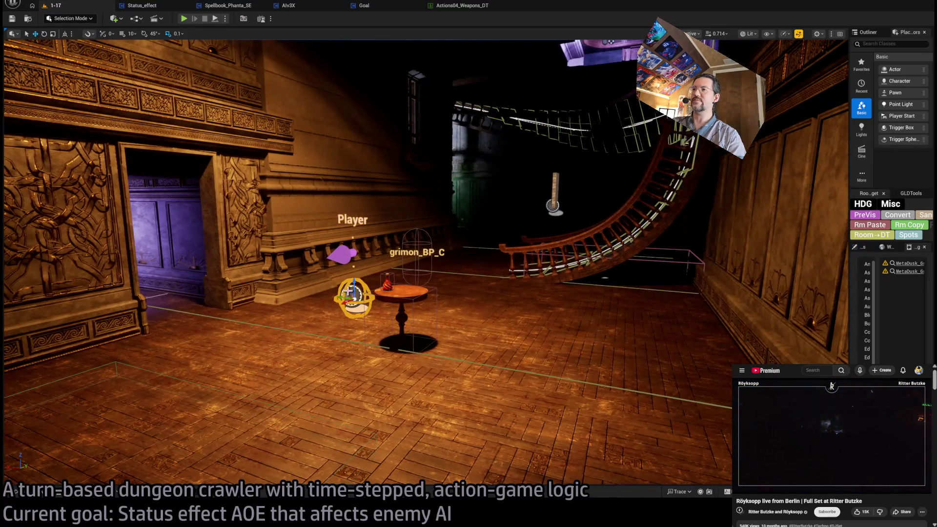
mouse_move(350, 291)
left_mouse_down()
mouse_move(649, 156)
mouse_move(683, 122)
left_mouse_up()
key("f")
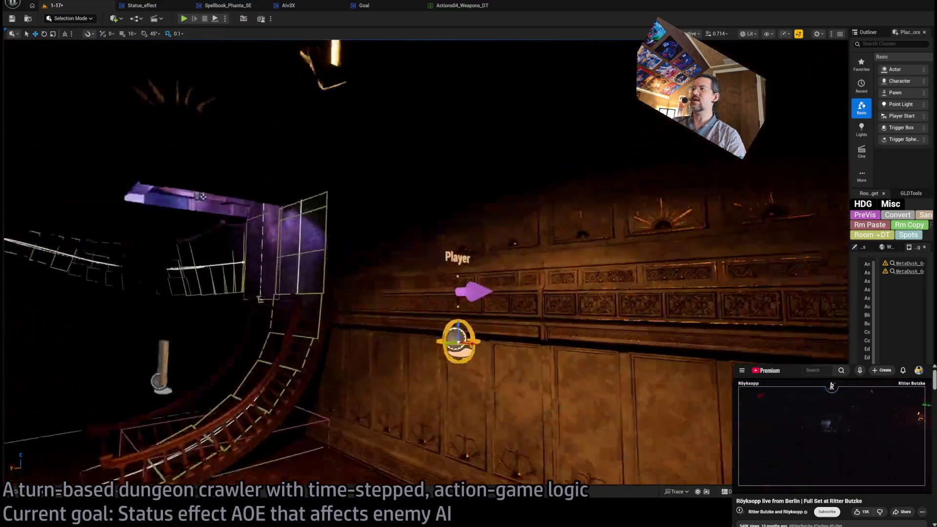
Step: Frame the Player Start against the purple wall and launch a new play test
scroll(600, 232, "down", 3)
mouse_move(290, 210)
left_mouse_down()
mouse_move(459, 238)
mouse_move(466, 78)
left_mouse_up()
key("f")
mouse_move(457, 142)
left_mouse_down()
mouse_move(478, 156)
mouse_move(502, 205)
mouse_move(363, 398)
mouse_move(359, 317)
mouse_move(368, 293)
left_mouse_up()
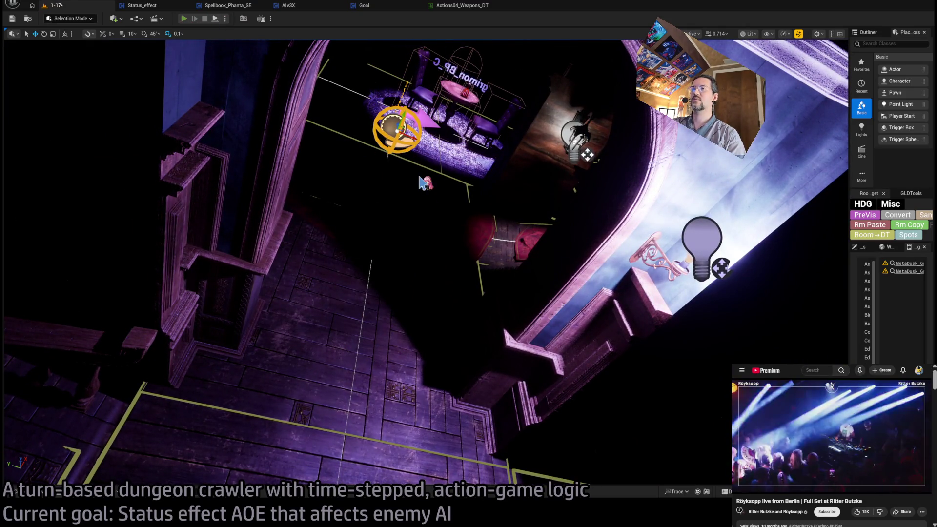
key("alt+p")
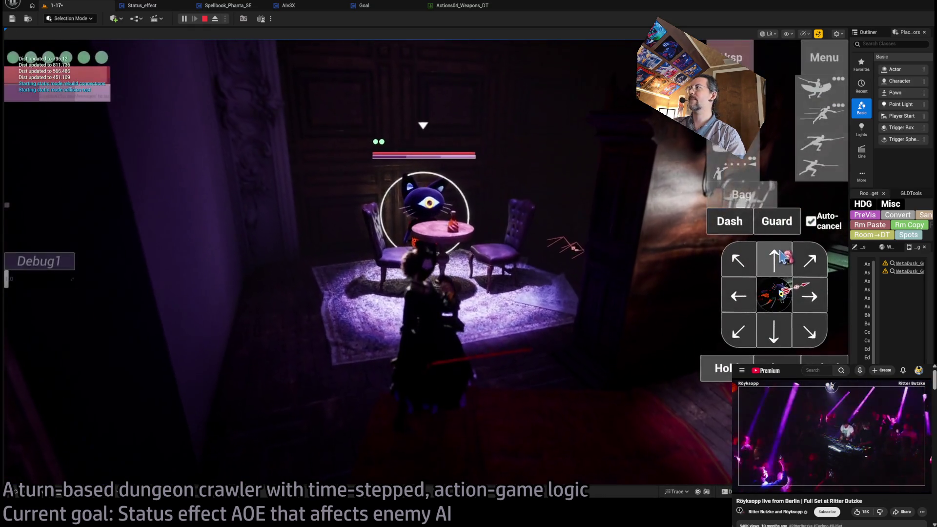
Step: Queue a forward step toward the cat enemy, hold for the turn, then stop the play test
left_click(781, 257)
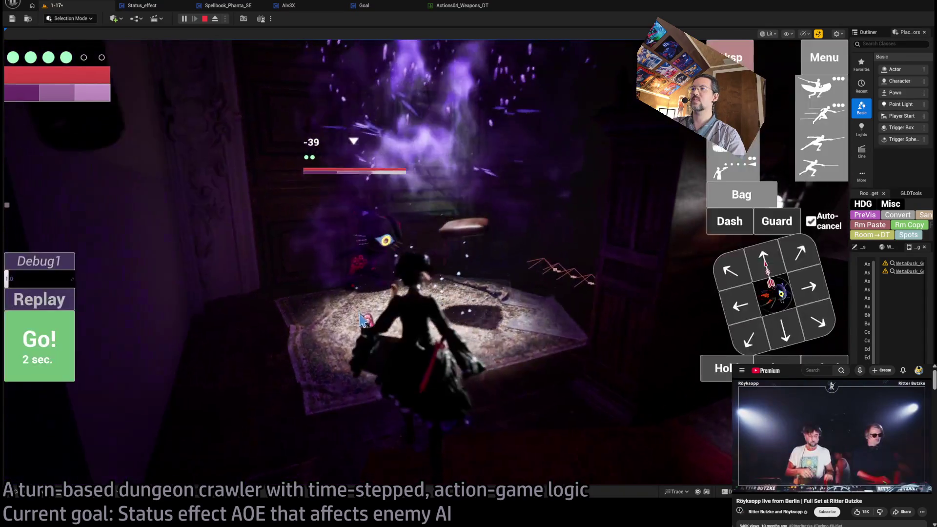
key("h")
key("h")
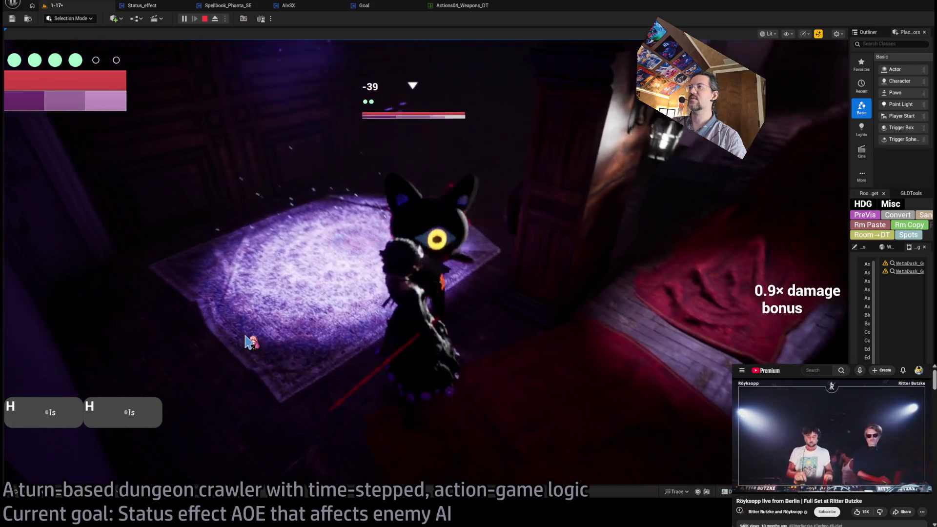
key("Escape")
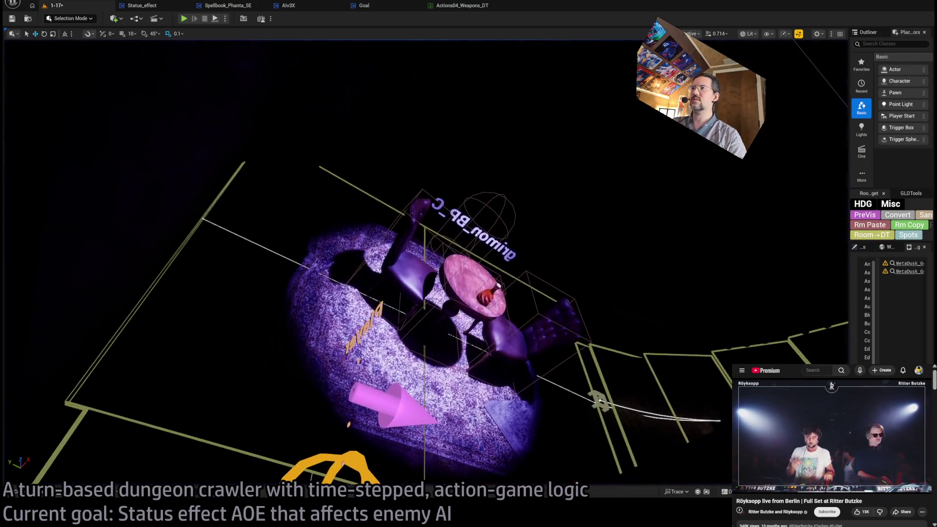
Step: Select the grimon_BP_C cat enemy, review its widened Details panel, then start another play test
key("f")
left_click(418, 214)
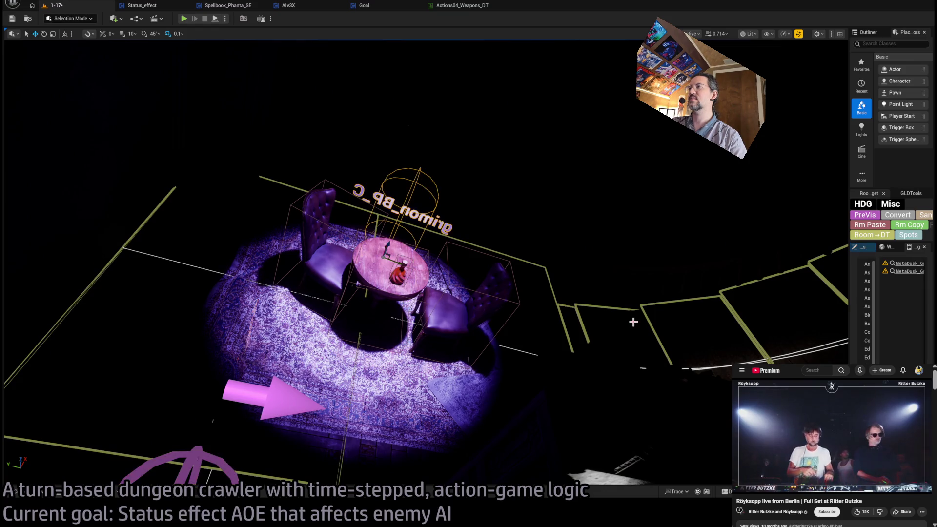
left_click(861, 247)
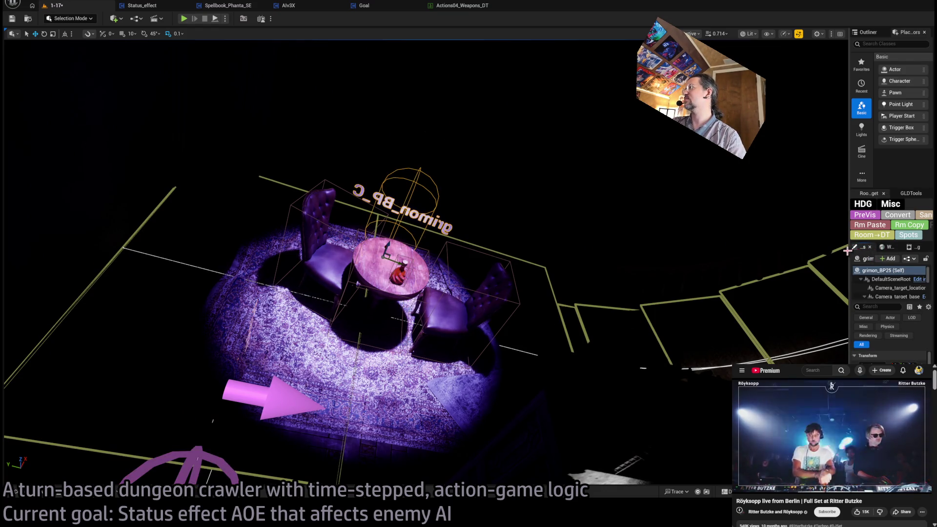
left_click_drag(849, 250, 702, 254)
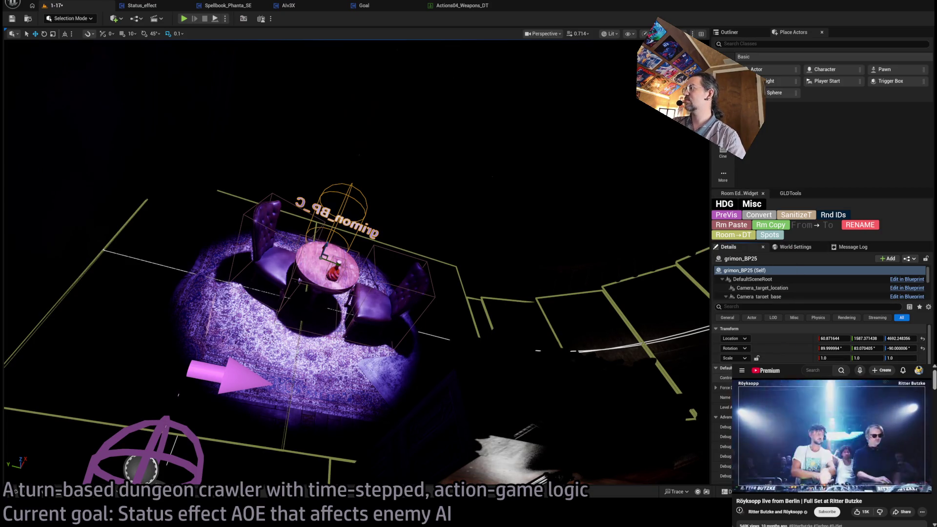
scroll(819, 342, "down", 3)
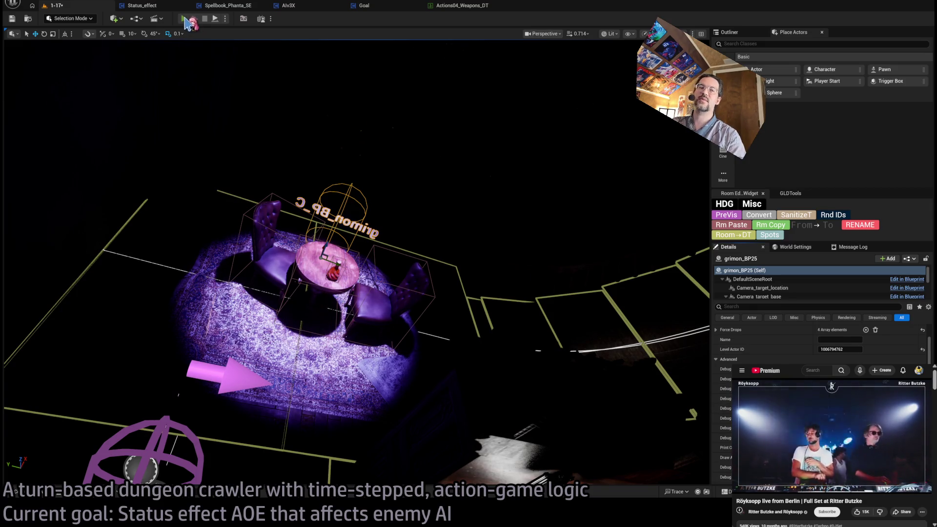
left_click(185, 19)
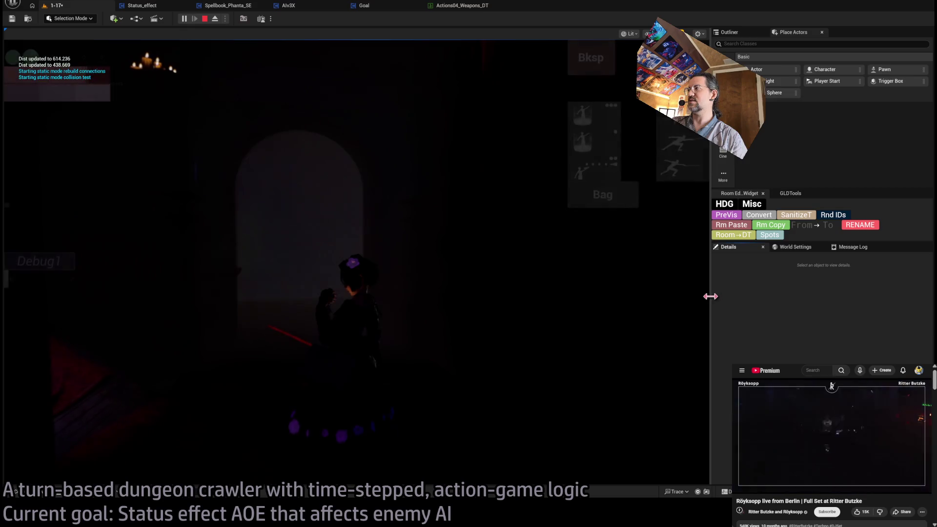
Step: Widen the game view, queue a hold and the fear spell, and run the turn against the cat
left_click_drag(711, 296, 823, 297)
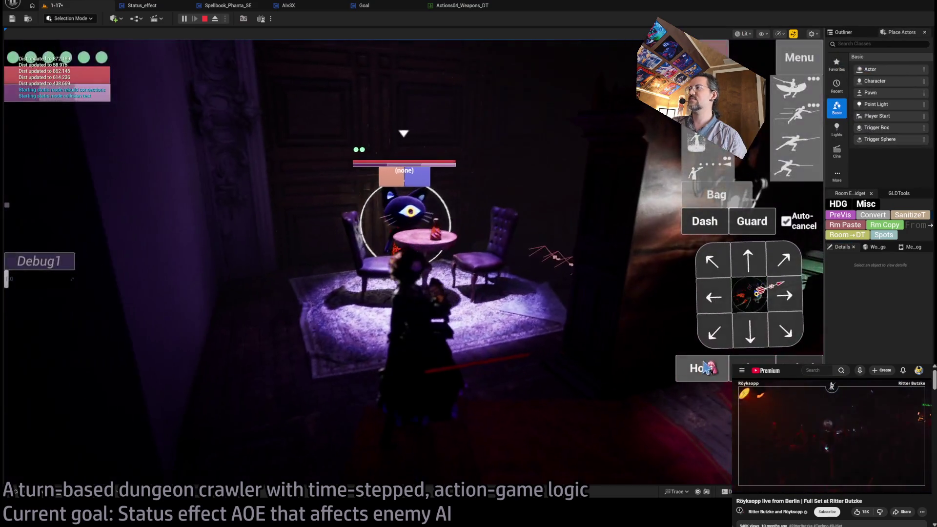
left_click(706, 368)
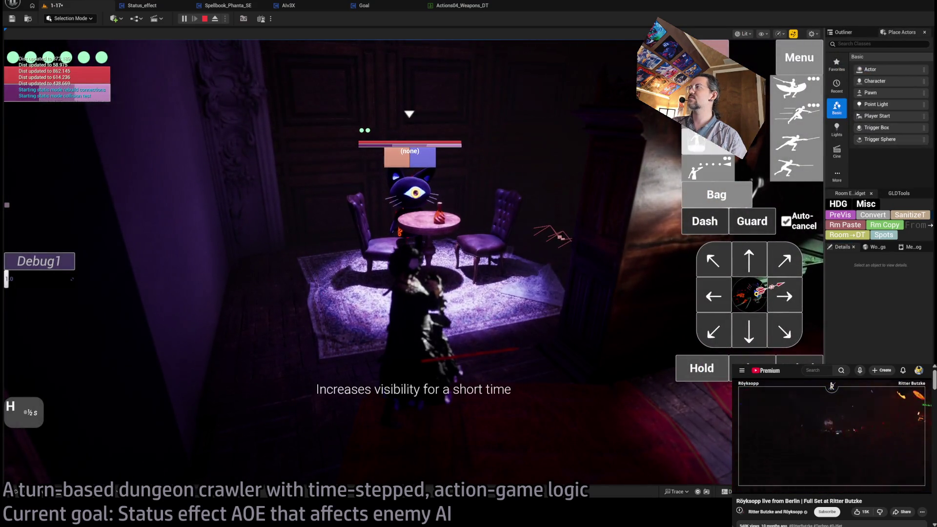
left_click(708, 166)
left_click(239, 345)
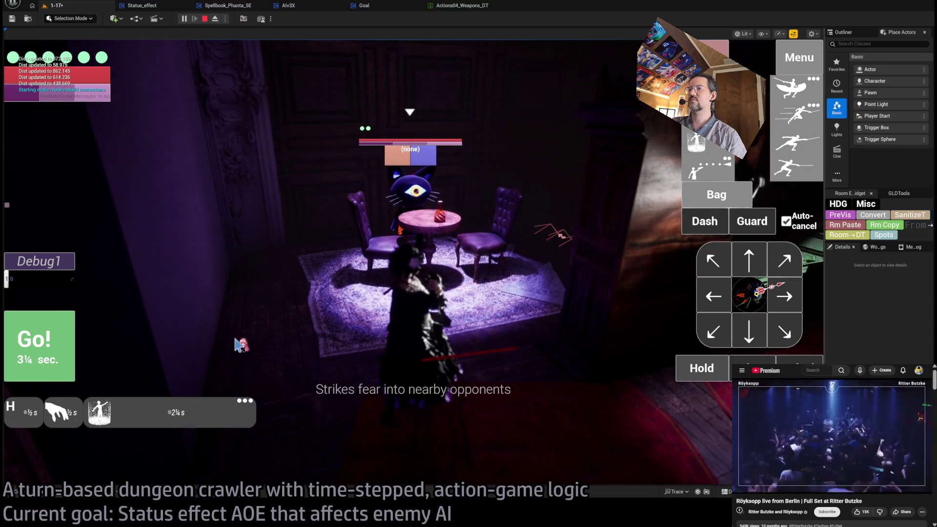
key("h")
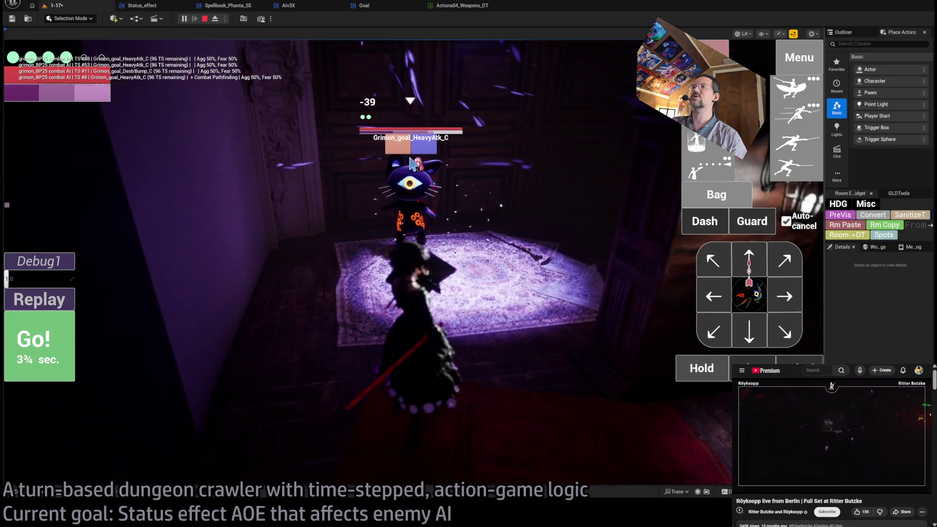
Step: Stop the play test and return to the Spellbook_Phanta_SE event graph via the Goal tab
key("Escape")
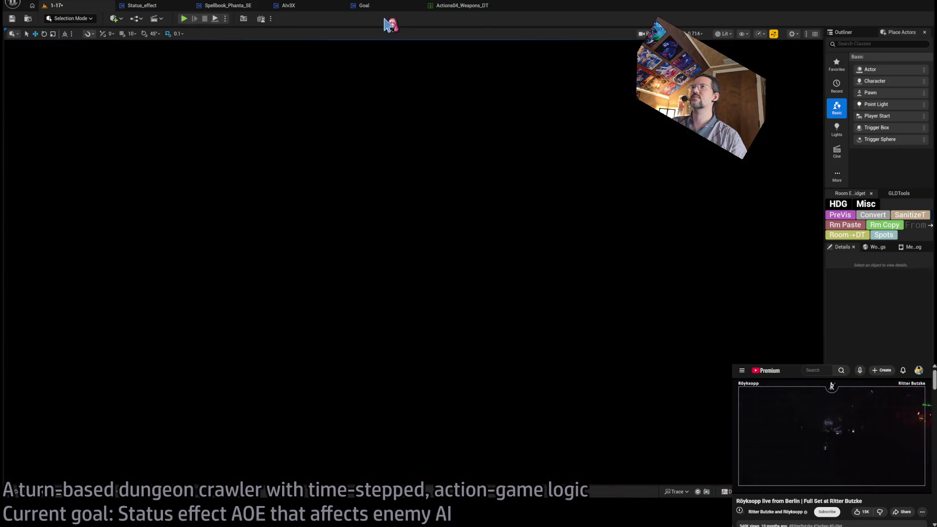
left_click(363, 5)
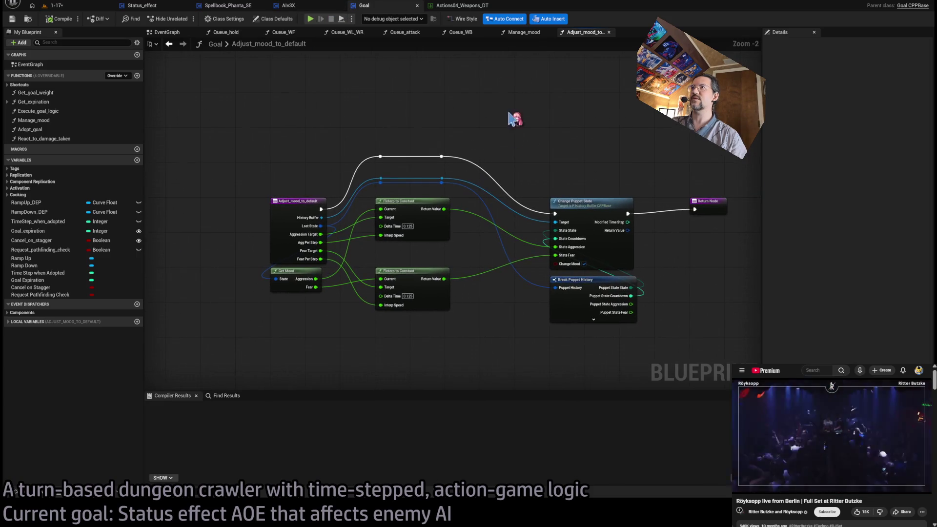
left_click(227, 5)
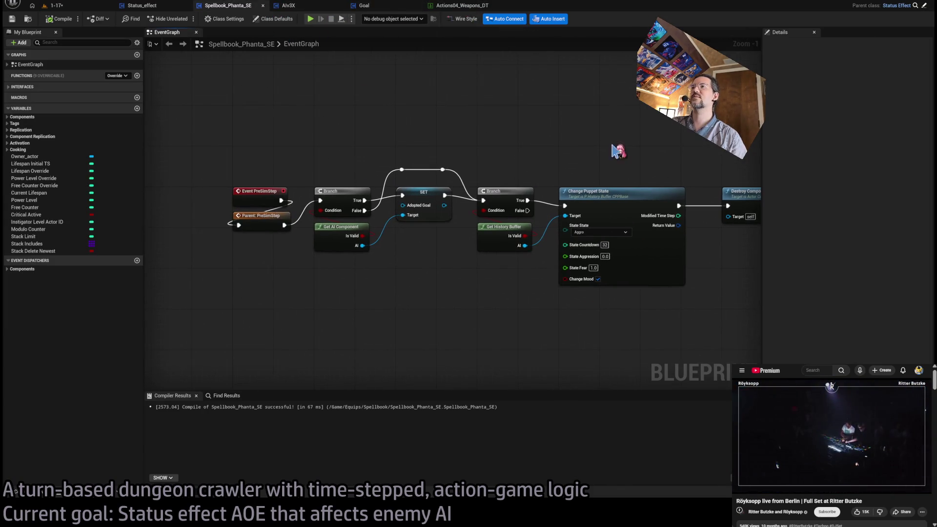
Step: Wire the second Branch's False path through a reroute into Destroy Component, then return to level 1-17
left_click_drag(528, 209, 444, 210)
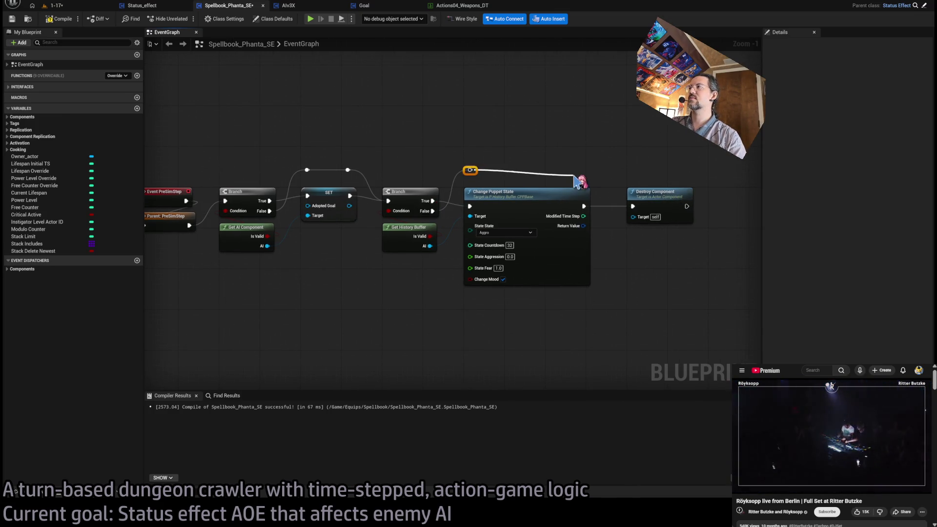
left_click_drag(585, 169, 633, 206)
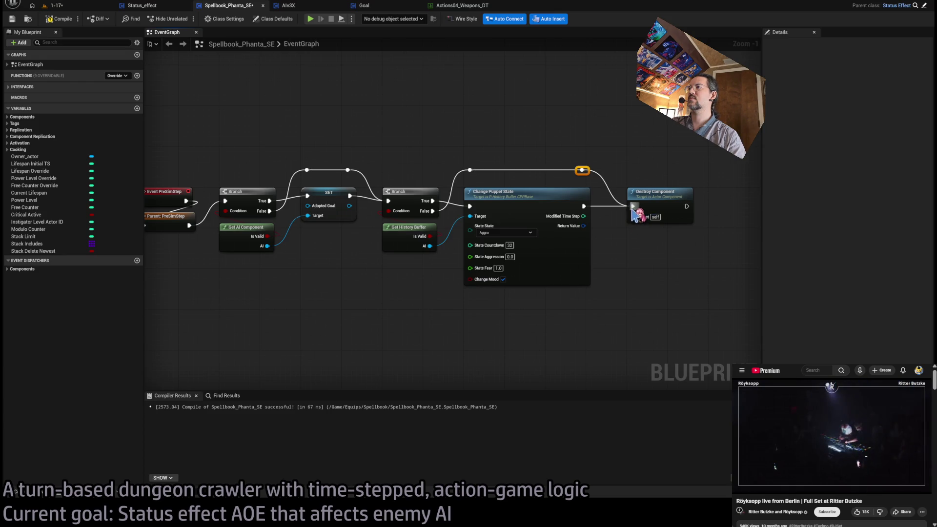
left_click_drag(488, 137, 556, 134)
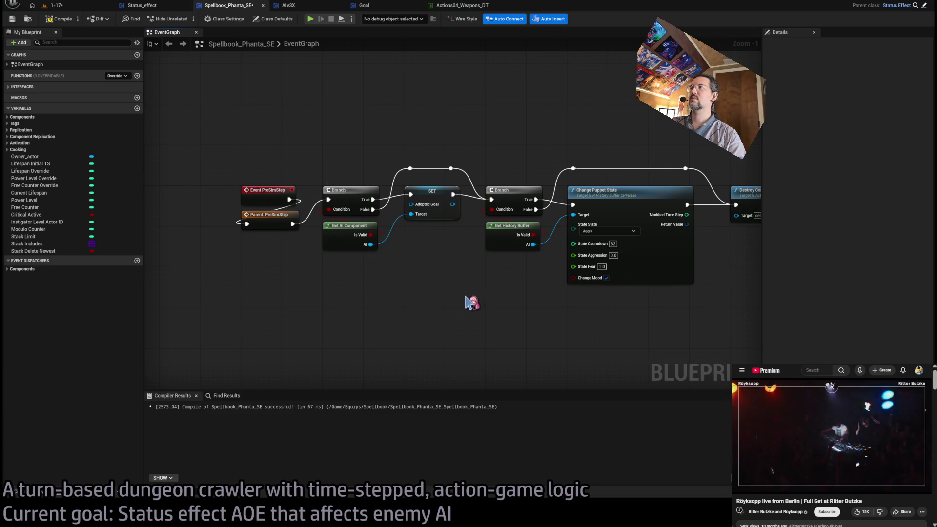
left_click(55, 6)
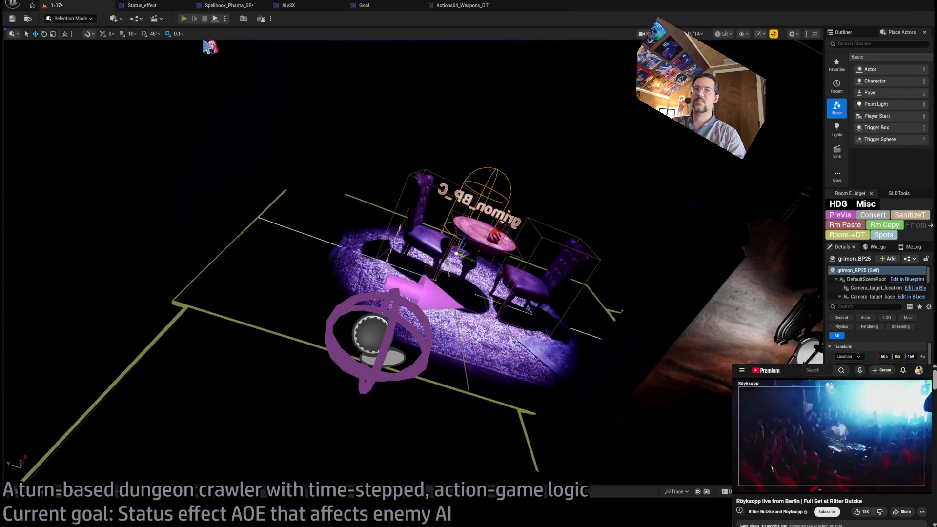
Step: Start a play test and run several turns of hold actions against the cat enemy
key("alt+p")
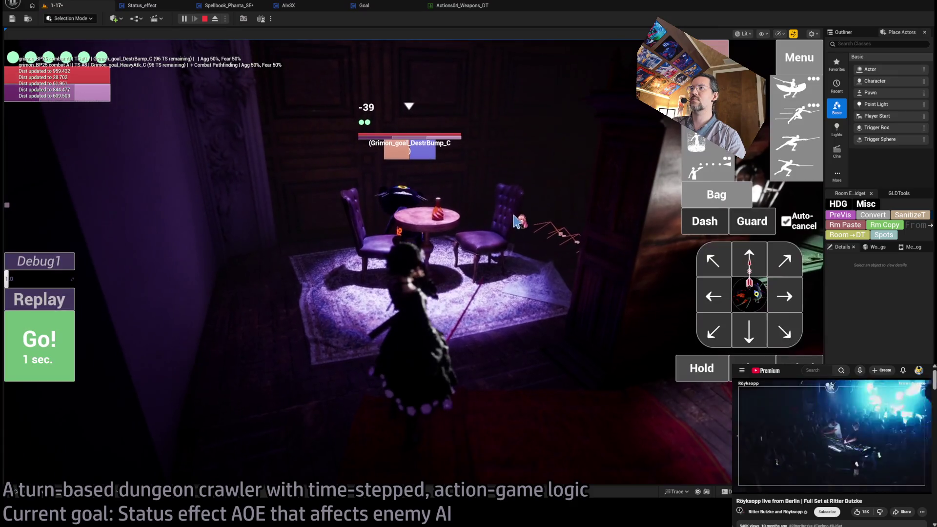
left_click(703, 368)
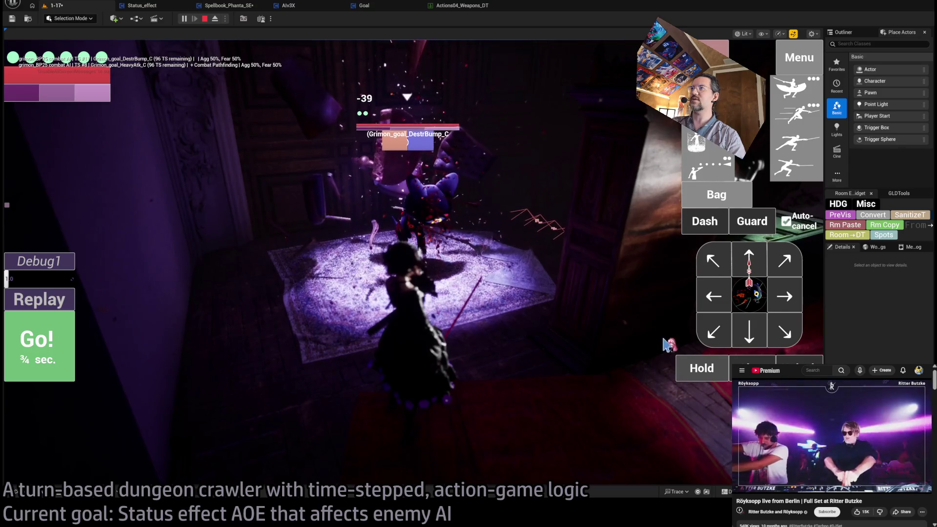
left_click(701, 373)
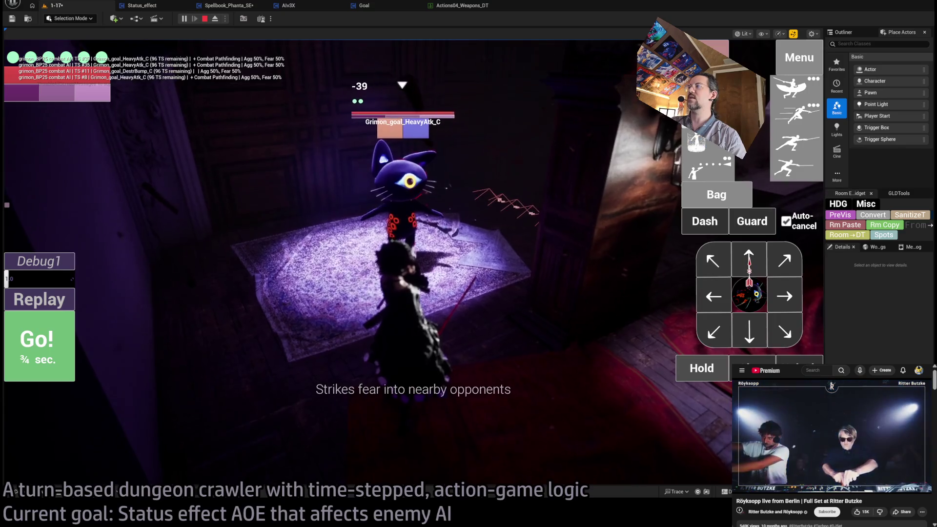
key("space")
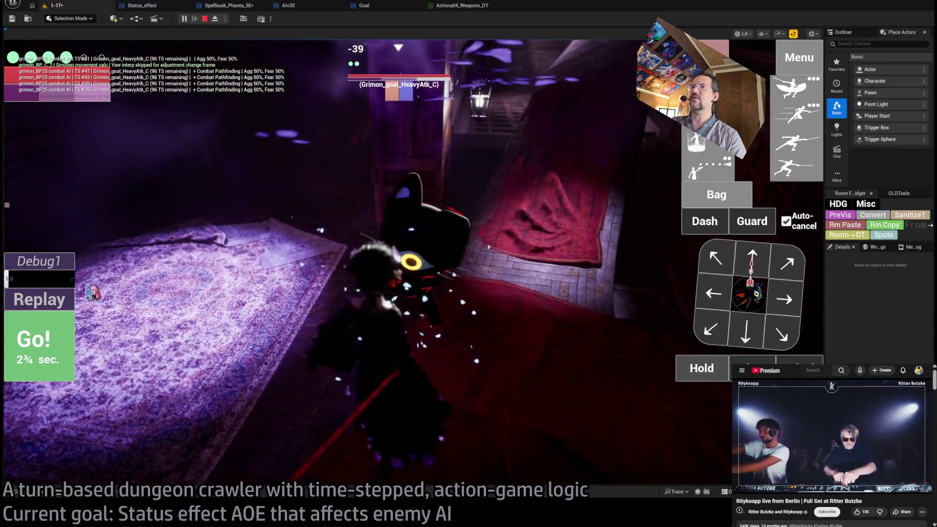
key("space")
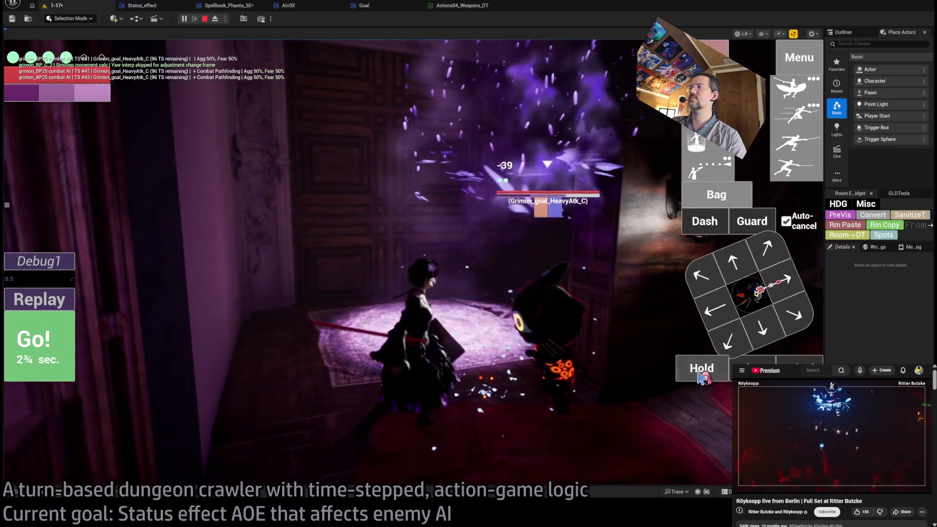
Step: Run one more hold turn, then stop and open the Actions04_Weapons_DT data table
left_click(701, 368)
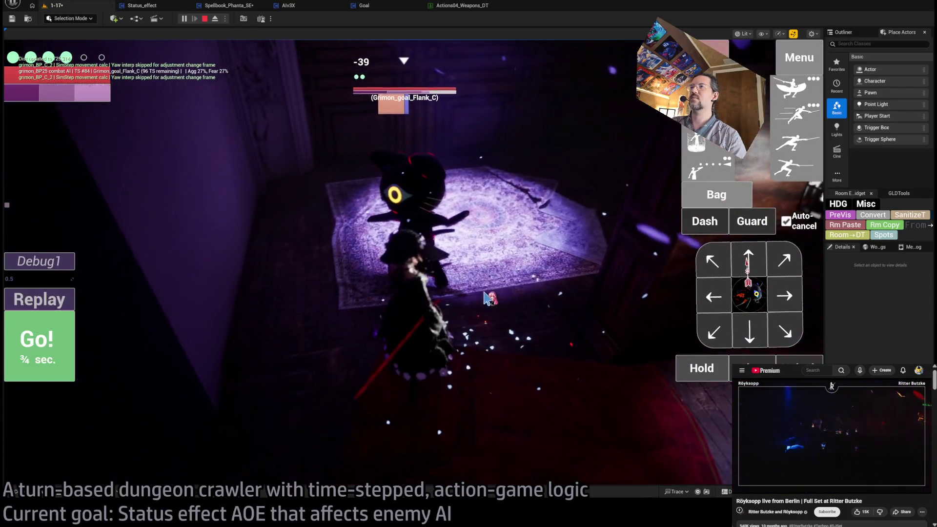
key("Escape")
left_click(463, 6)
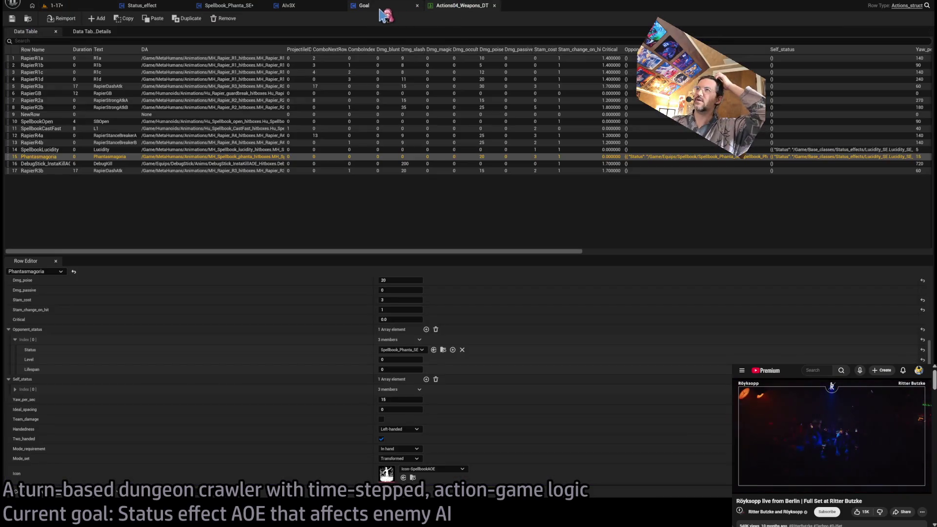
Step: Start another 1-17 play test and run a turn casting the fear spell to hit the breakpoint
left_click(249, 7)
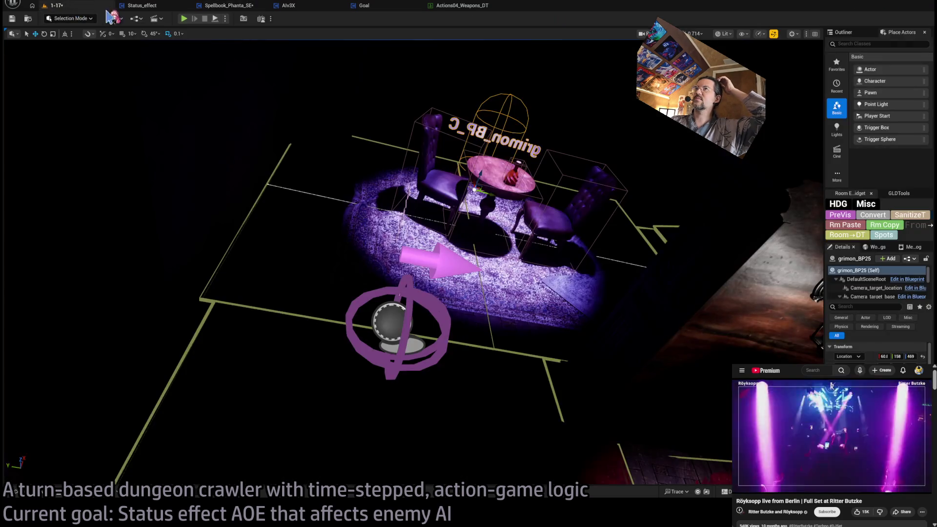
left_click(56, 5)
key("alt+p")
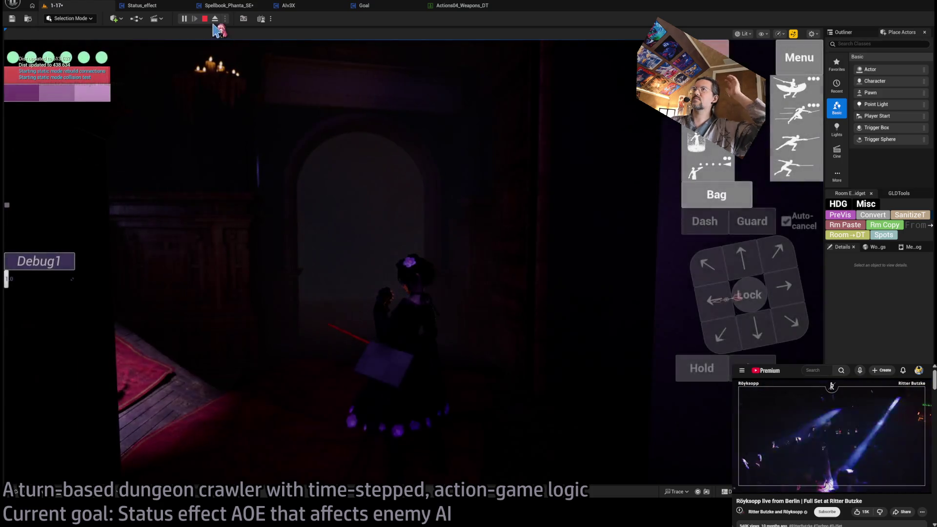
left_click(701, 368)
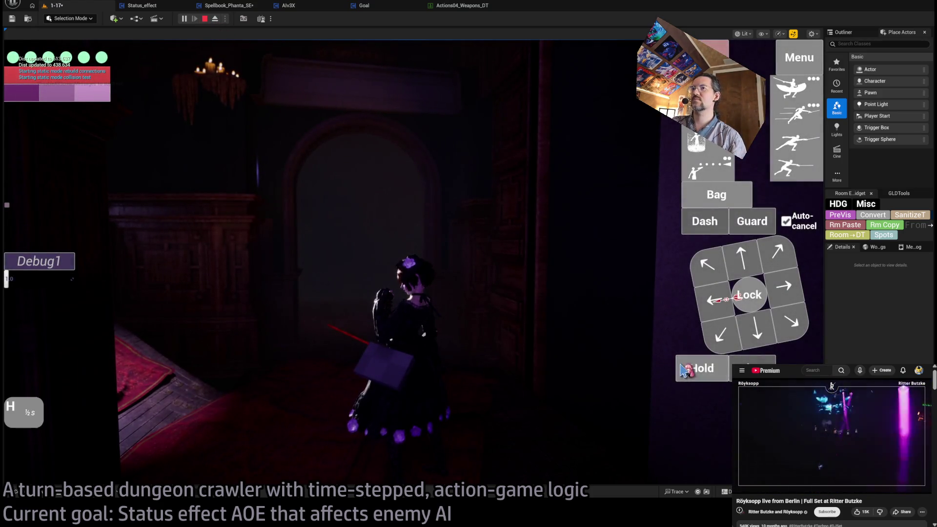
left_click(705, 221)
left_click(697, 142)
left_click(39, 344)
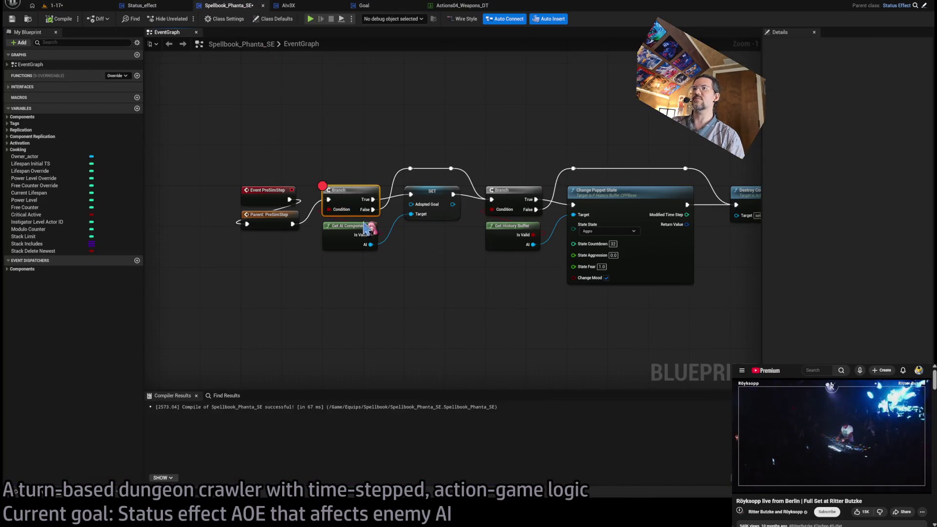
Step: Remove the Branch node's breakpoint, then return to the 1-17 level and open the asset search
key("F9")
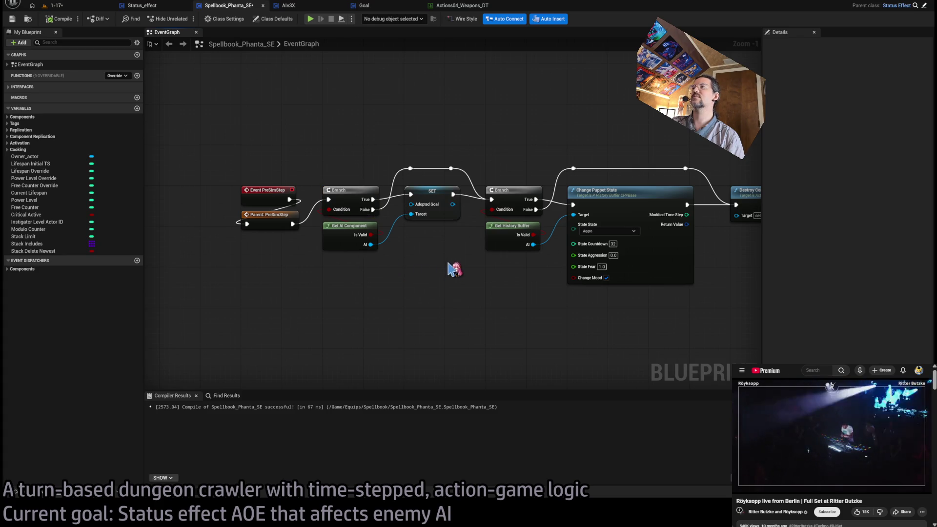
left_click_drag(439, 259, 418, 265)
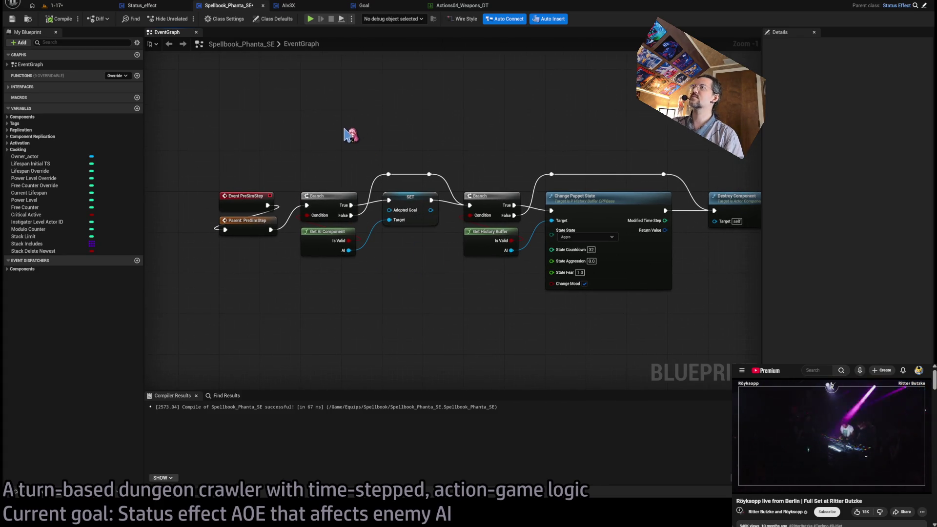
mouse_move(330, 151)
left_mouse_down()
mouse_move(264, 155)
mouse_move(328, 153)
mouse_move(349, 194)
left_mouse_up()
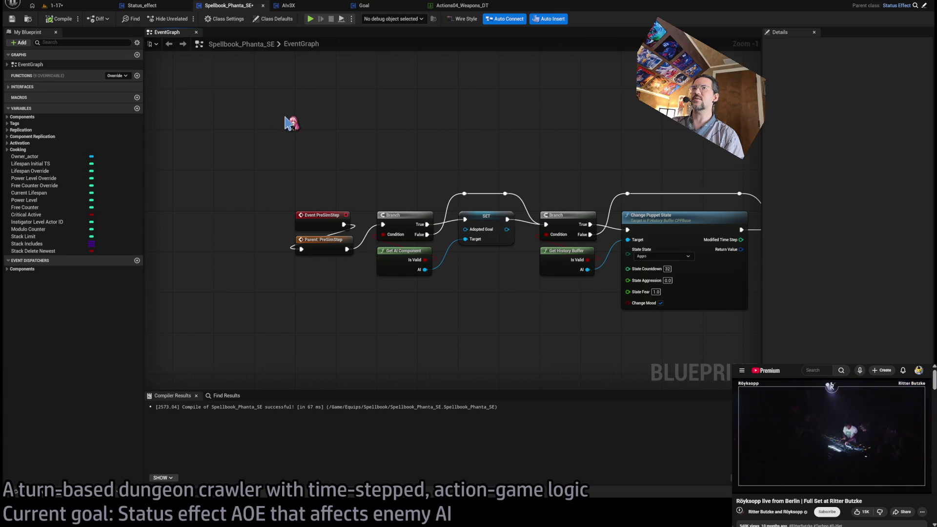
left_click(57, 6)
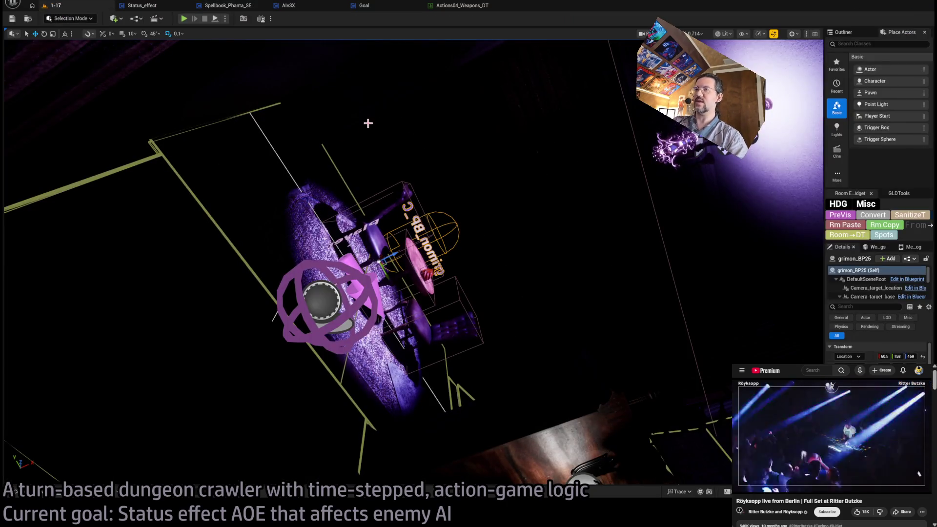
key("ctrl+p")
Step: Search 'command', open P_command_processor, and inspect its Hitbox_substepper graph's Is Valid and Make Transform nodes
type("command")
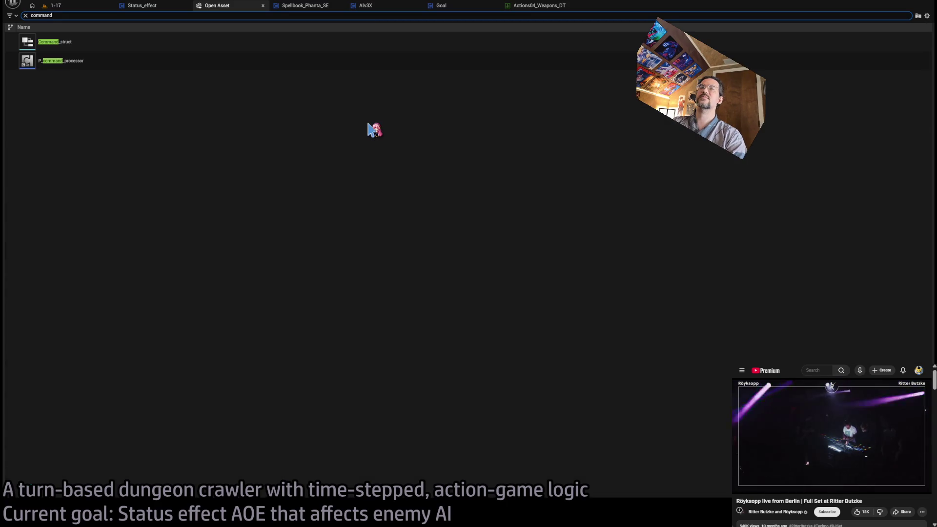
double_click(112, 62)
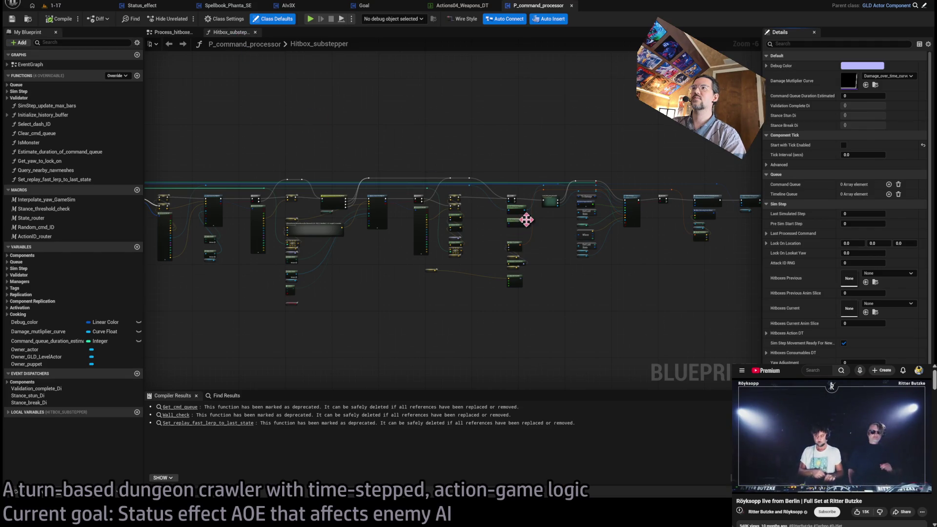
scroll(526, 219, "up", 4)
scroll(551, 244, "down", 4)
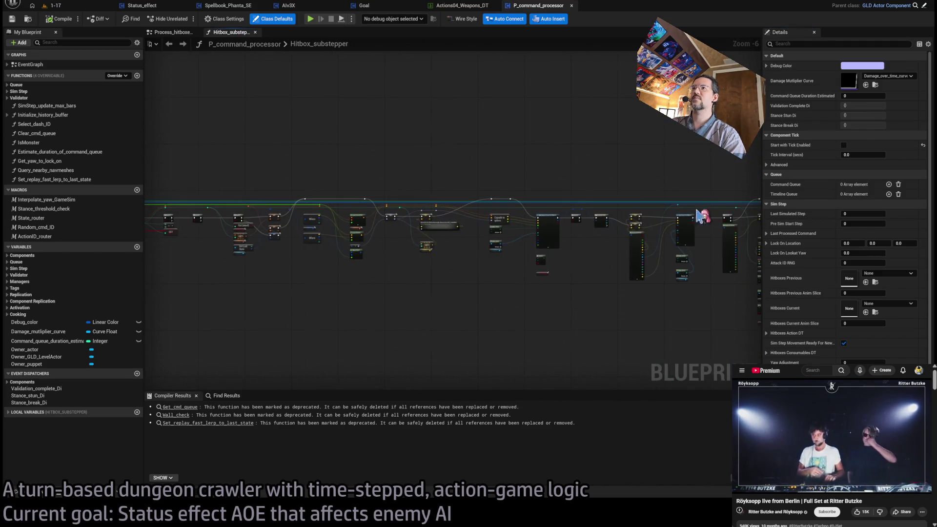
scroll(549, 222, "up", 4)
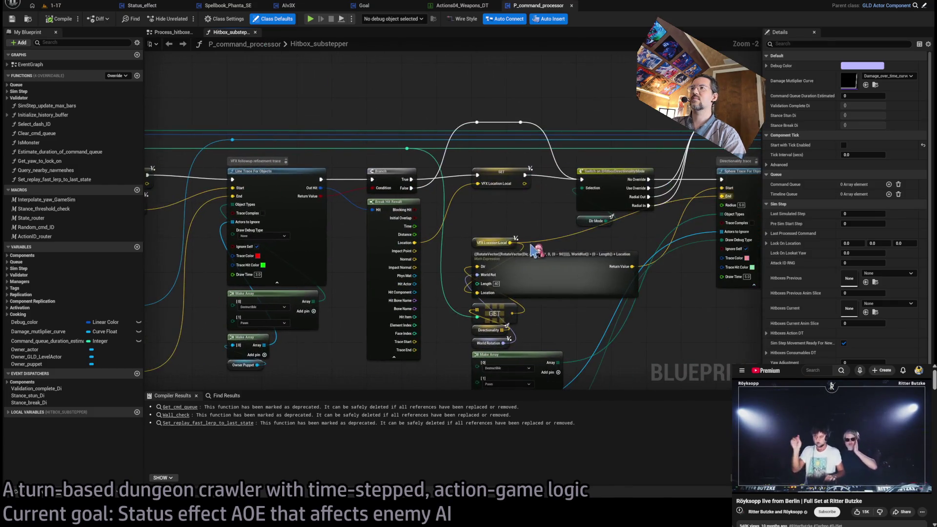
mouse_move(549, 222)
left_mouse_down()
mouse_move(459, 267)
mouse_move(325, 260)
left_mouse_up()
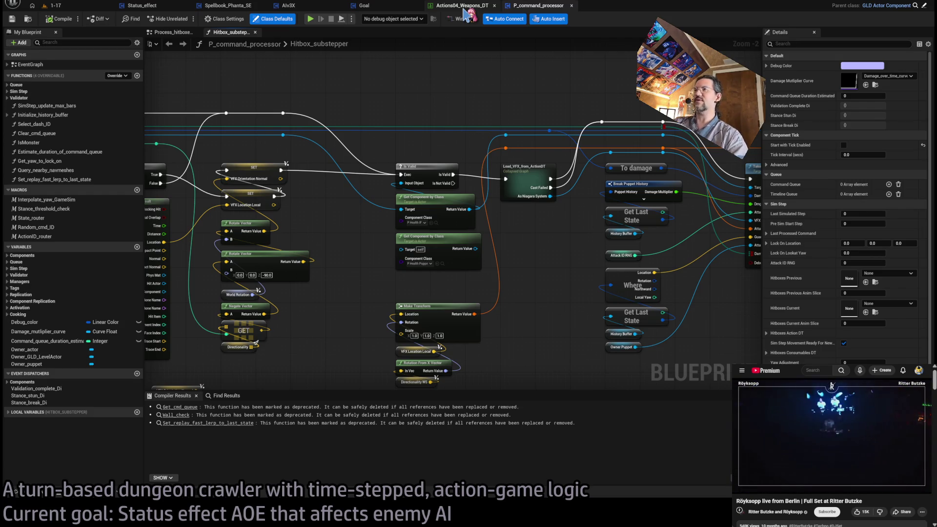
key("ctrl+p")
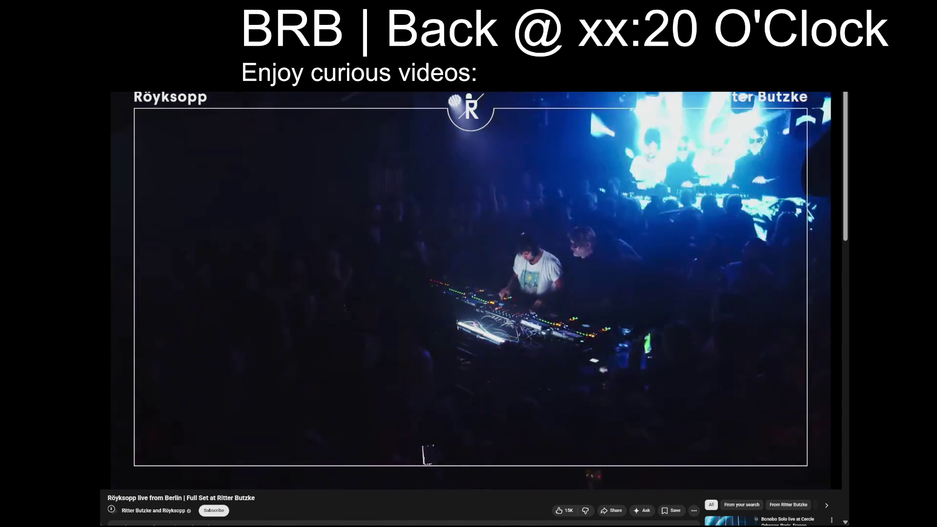
Step: Pause the concert and go back to the BRB screen playlist, scrolling down through its videos
key("space")
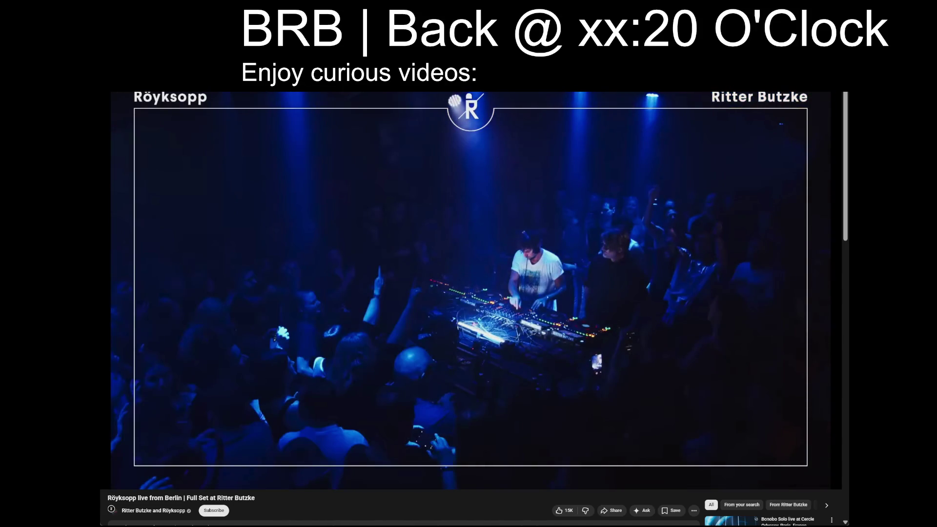
key("alt+Left")
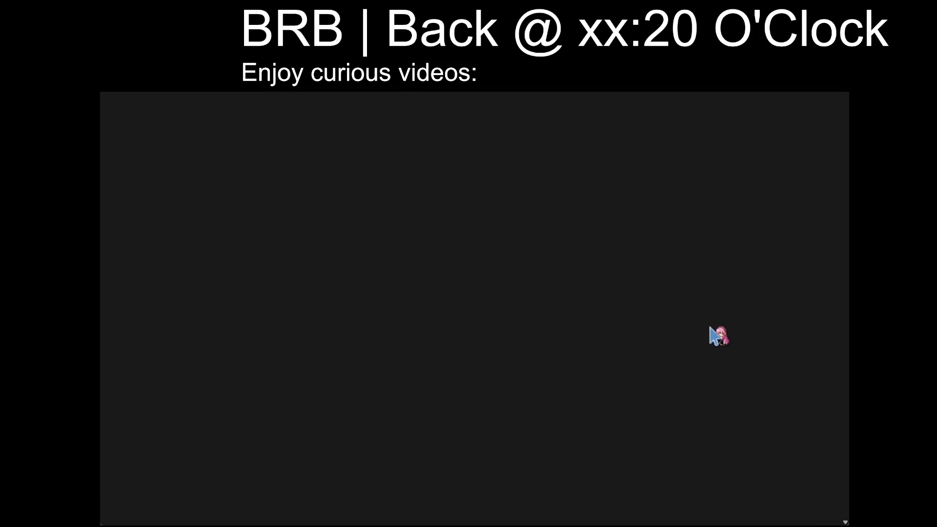
scroll(749, 411, "down", 20)
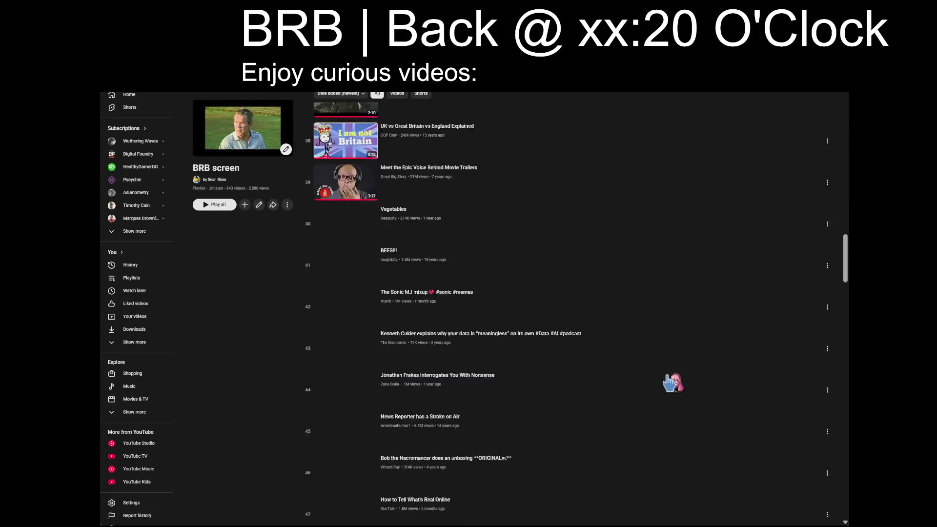
scroll(669, 382, "down", 20)
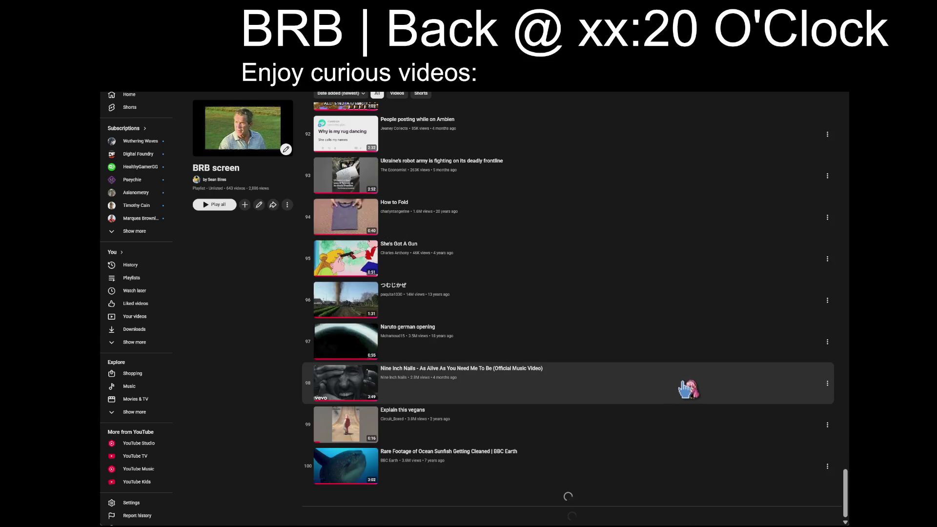
scroll(688, 395, "down", 20)
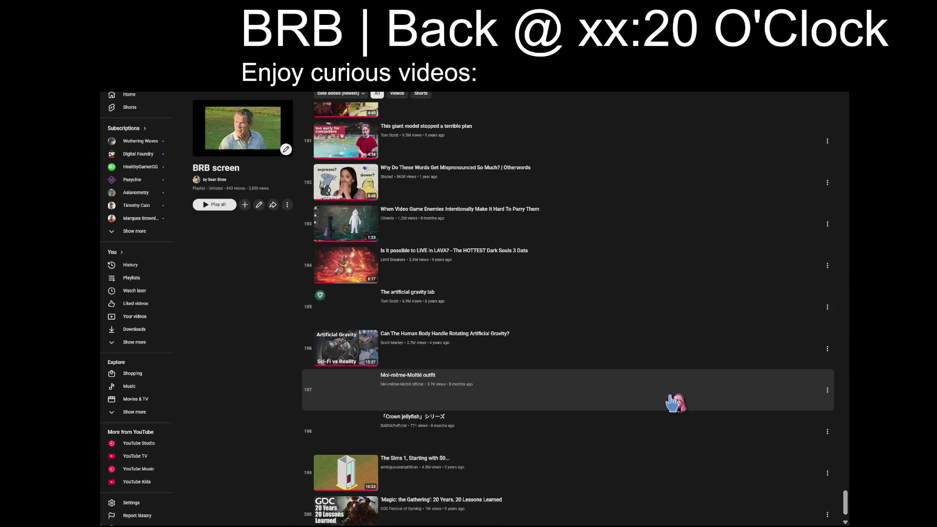
scroll(619, 397, "down", 20)
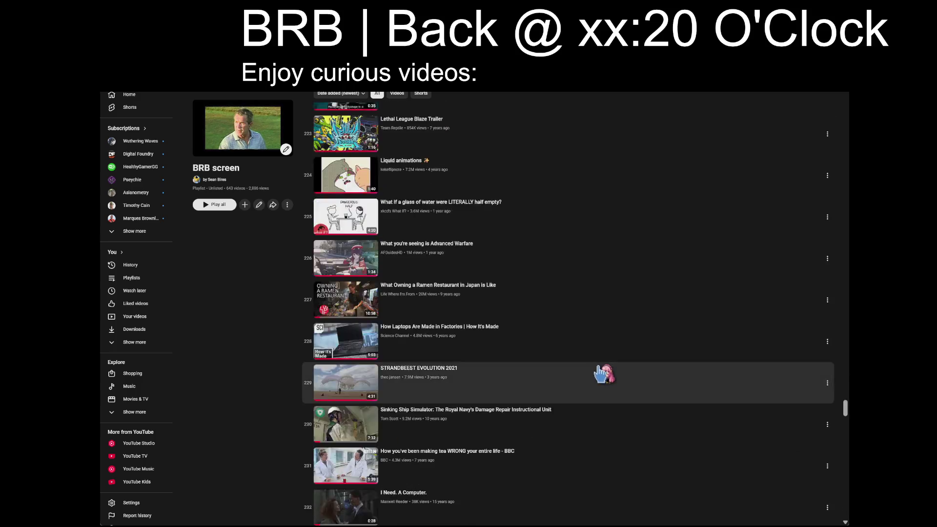
scroll(601, 373, "down", 20)
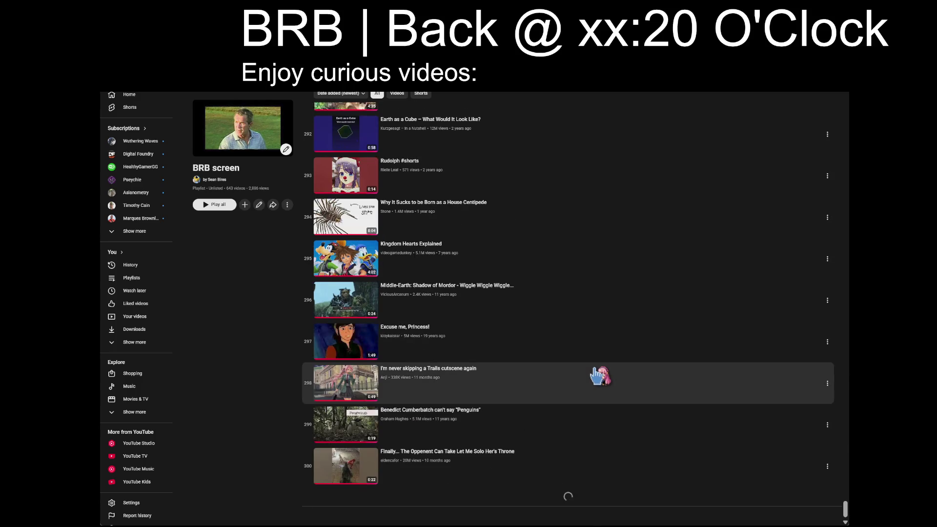
Step: Set the break notice time to xx:03 for the 'Something weird happens when you keep squeezing' screen
type("x")
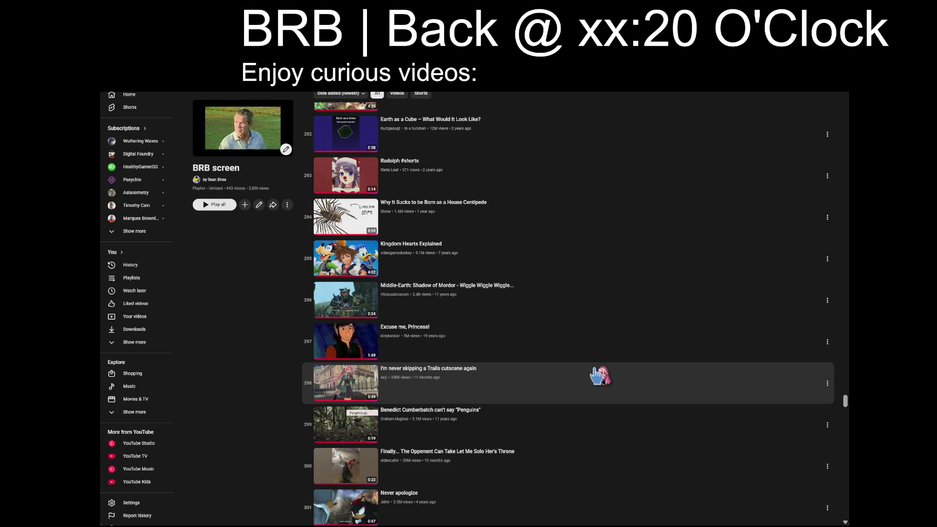
key("Escape")
scroll(599, 376, "up", 20)
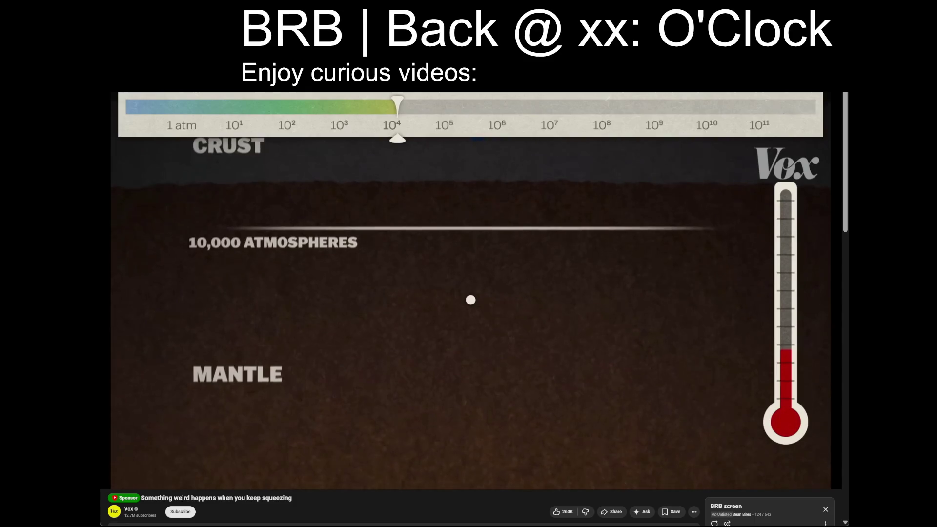
type("3")
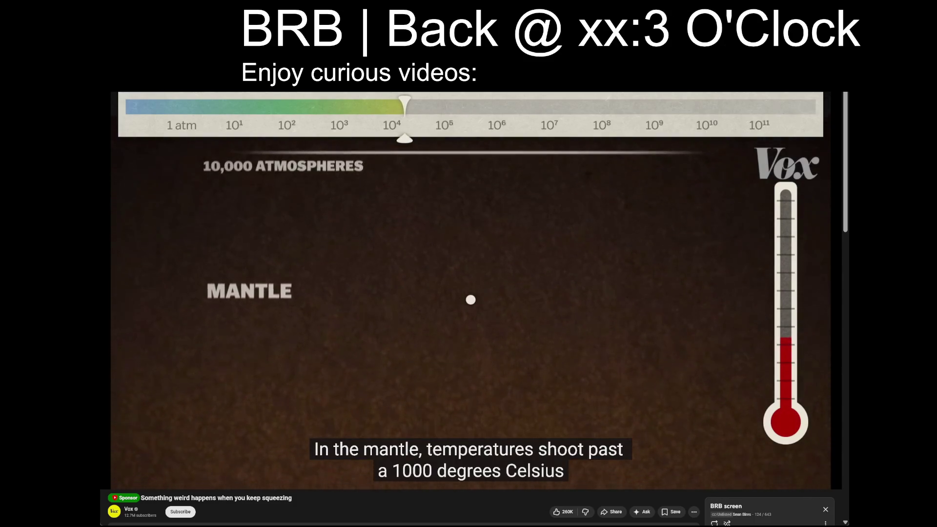
type("3")
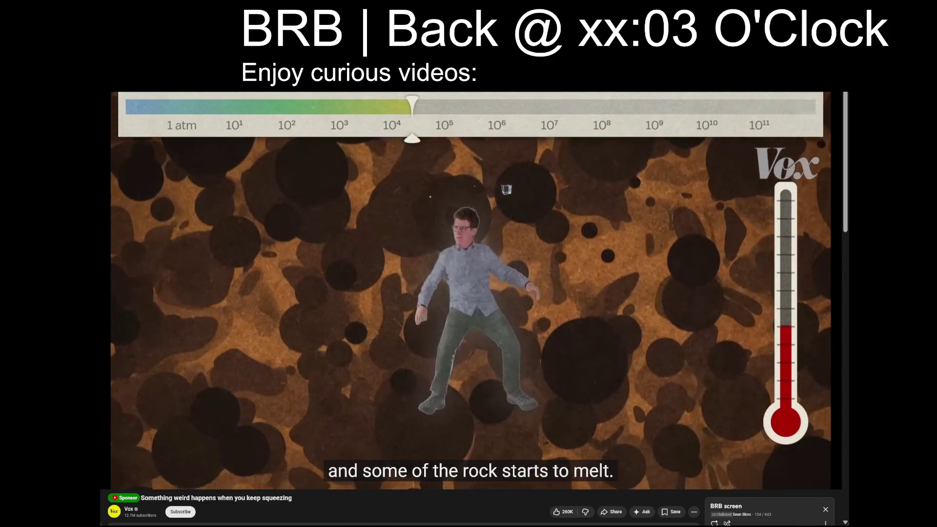
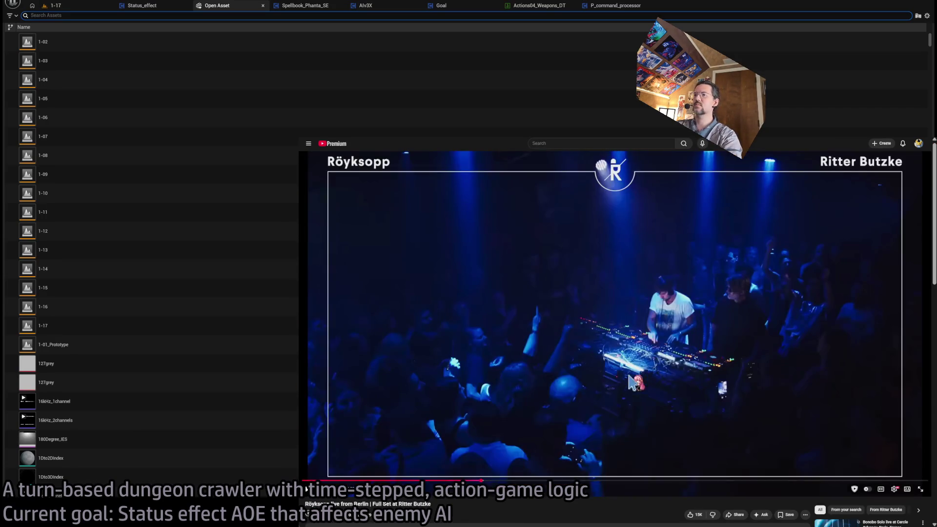
Step: Leave the Open Asset list for the 1-17 level viewport showing grimon_BP25's details
left_click(629, 382)
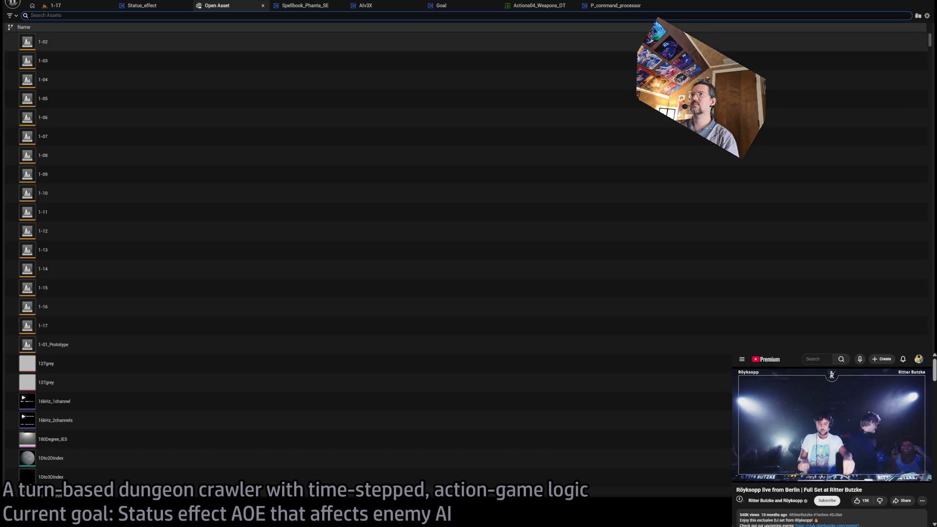
left_click(73, 6)
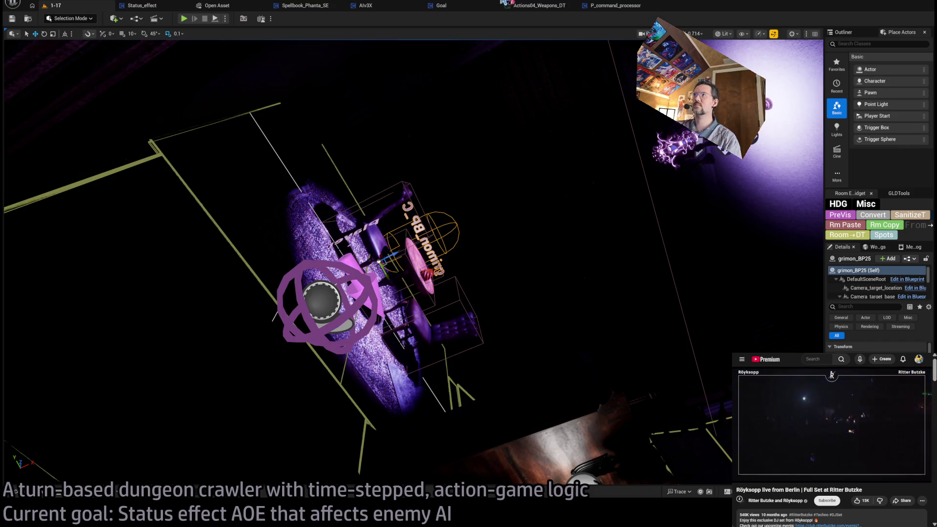
Step: In P_command_processor's Hitbox_substepper graph, pan past the sphere trace and loop nodes to the Take Damage call
left_click(613, 5)
scroll(503, 119, "down", 6)
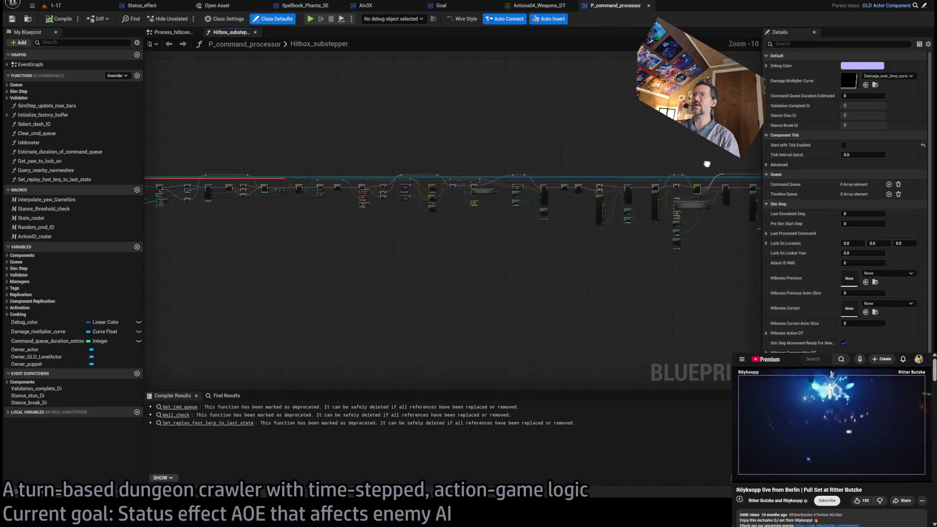
scroll(513, 214, "up", 10)
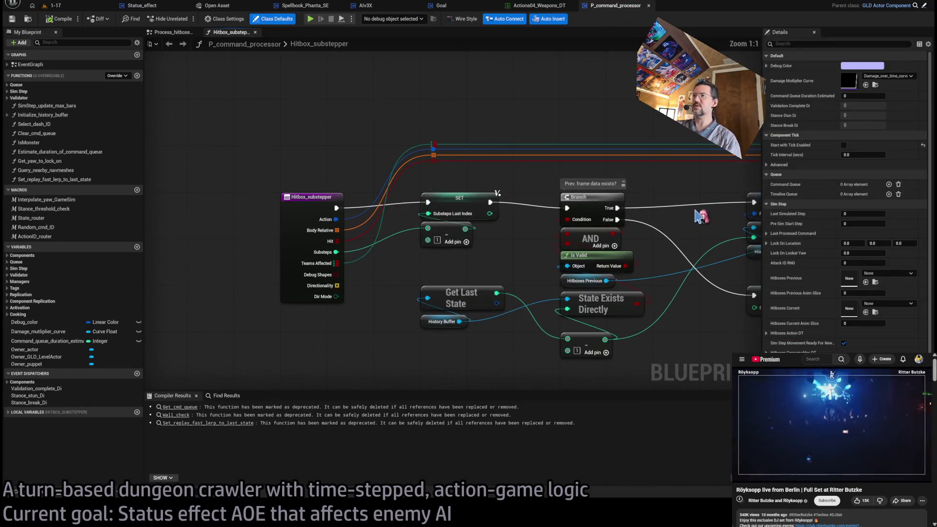
scroll(516, 214, "down", 5)
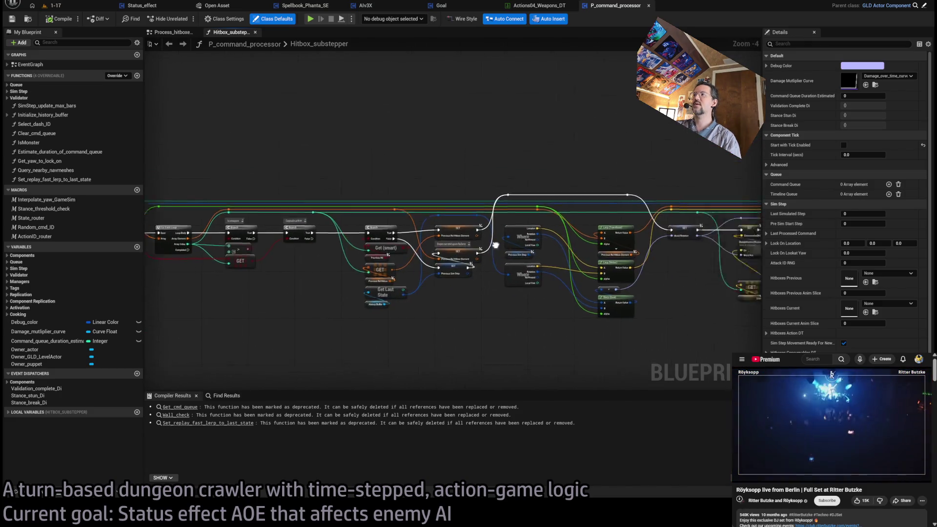
left_click_drag(516, 215, 324, 198)
left_click_drag(589, 241, 375, 250)
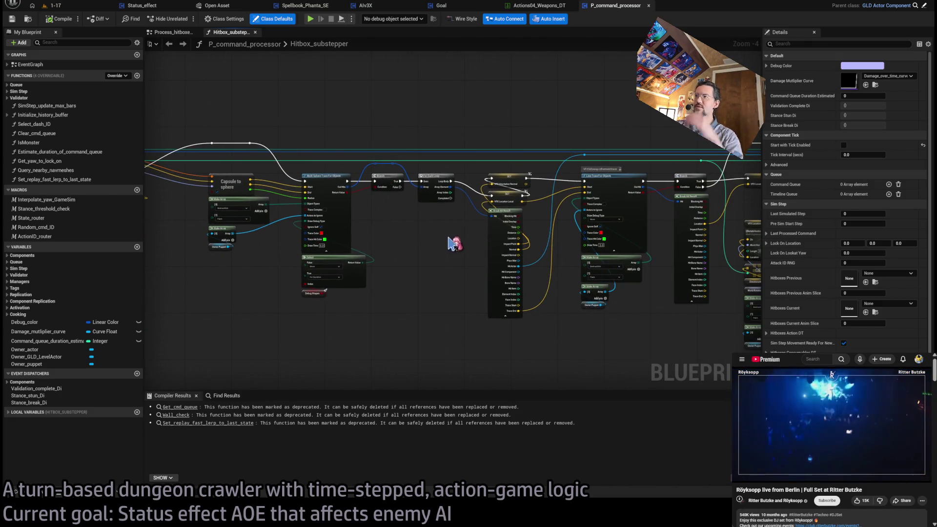
scroll(313, 255, "down", 8)
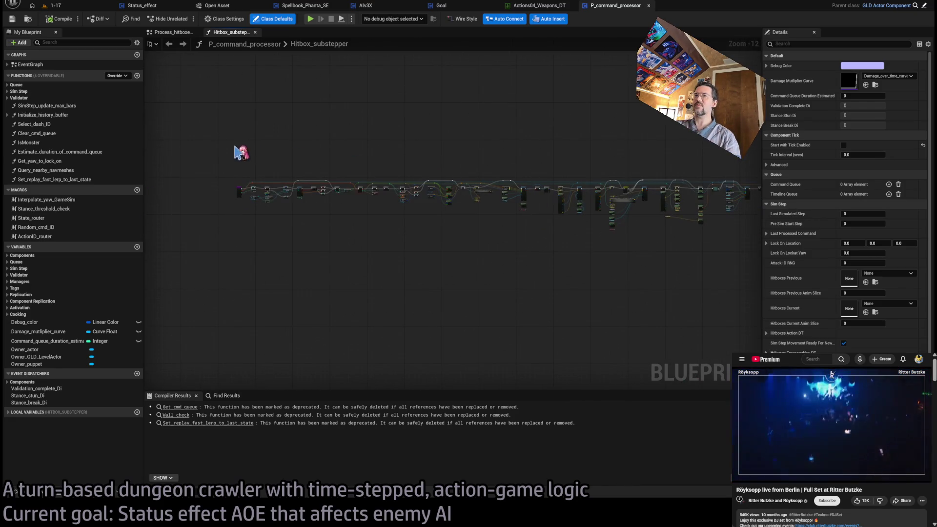
mouse_move(317, 216)
left_mouse_down()
mouse_move(480, 277)
mouse_move(653, 301)
left_mouse_up()
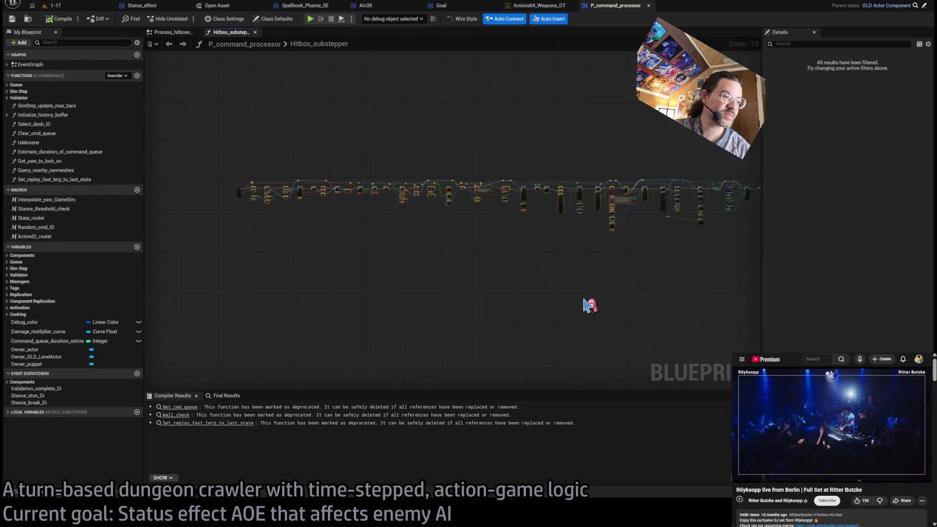
scroll(651, 191, "up", 8)
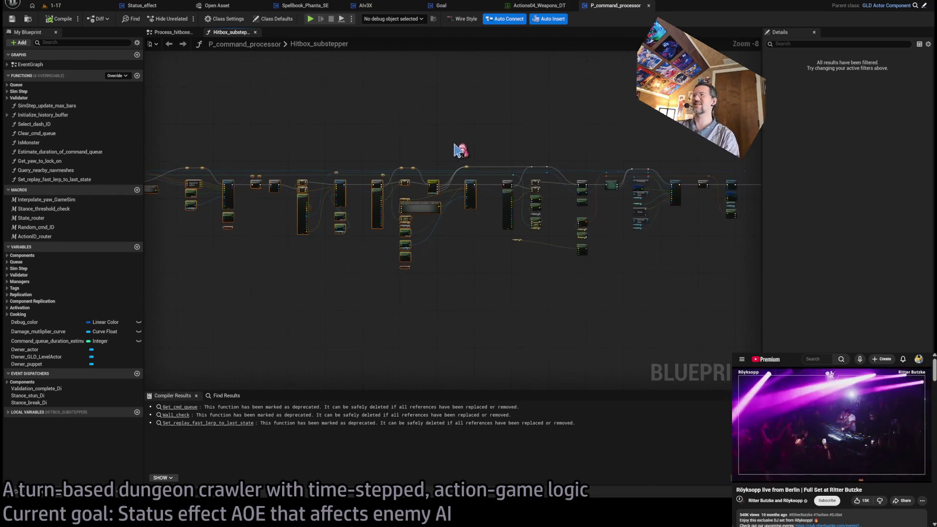
left_click_drag(365, 97, 482, 351)
left_click_drag(544, 162, 403, 238)
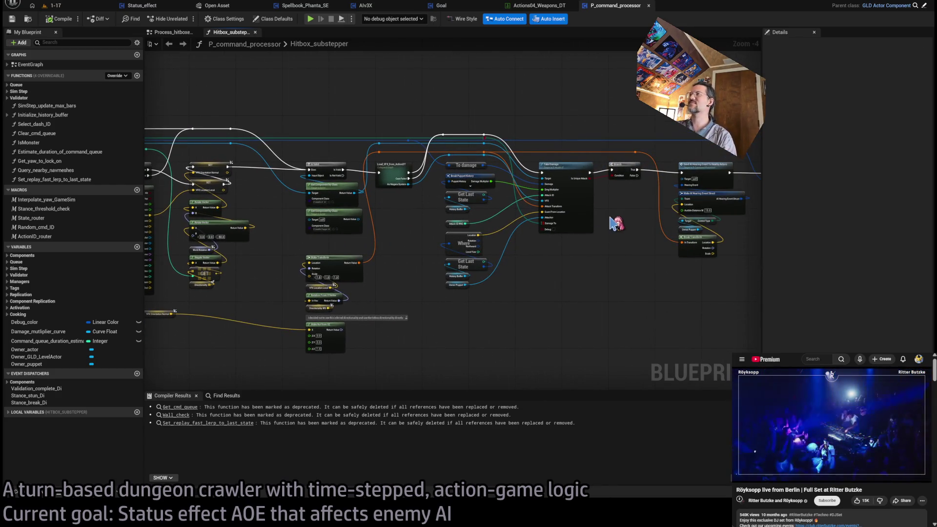
scroll(605, 197, "up", 4)
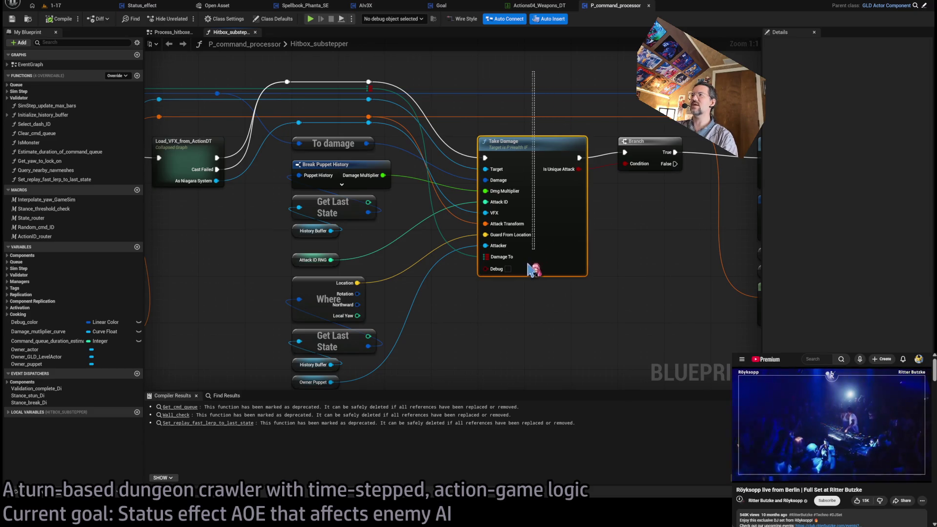
Step: Inspect Take Damage's definition in P_Health_IF, then close that view
left_click(524, 151)
double_click(525, 151)
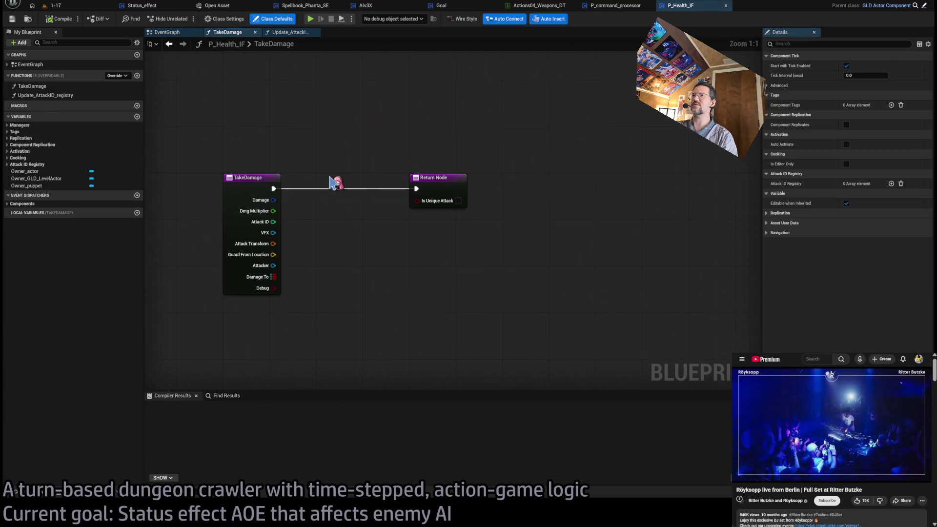
middle_click(704, 11)
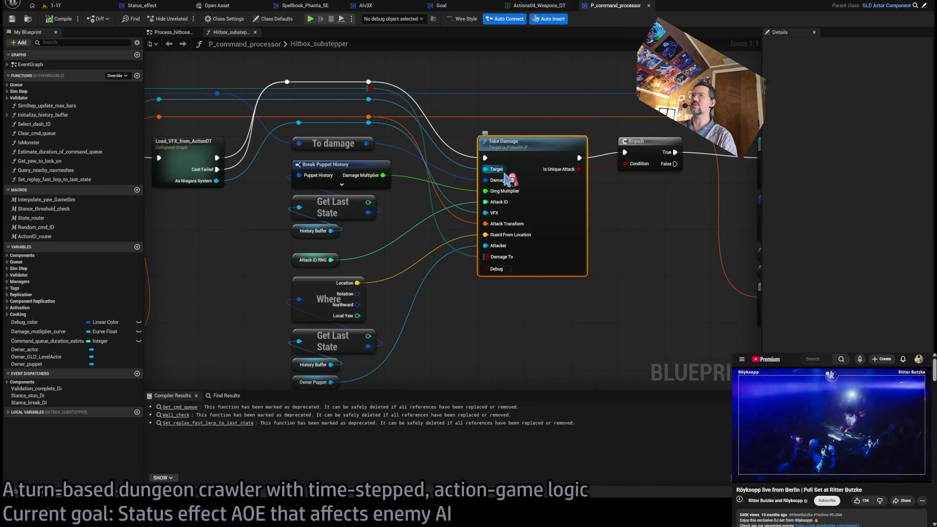
Step: Reselect the Take Damage node in Hitbox_substepper and close the Open Asset list
left_click(568, 84)
scroll(522, 215, "down", 3)
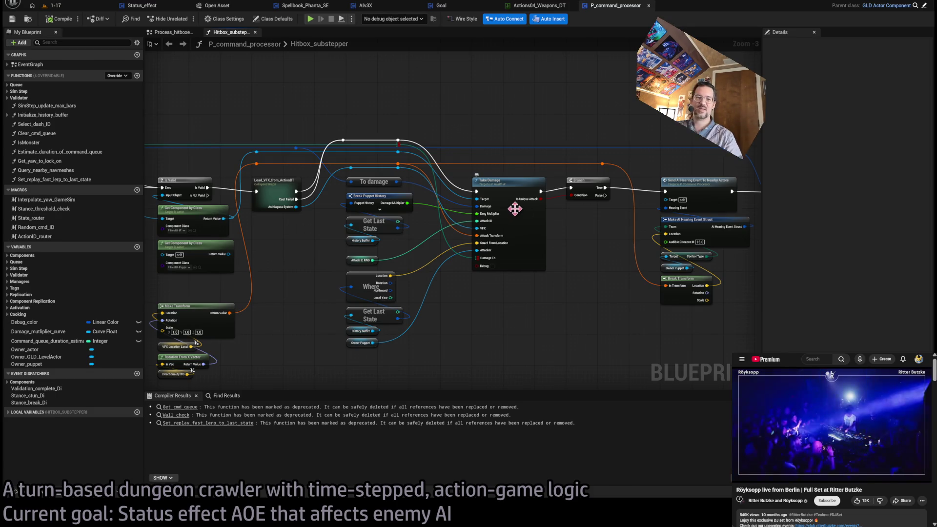
left_click_drag(509, 126, 500, 289)
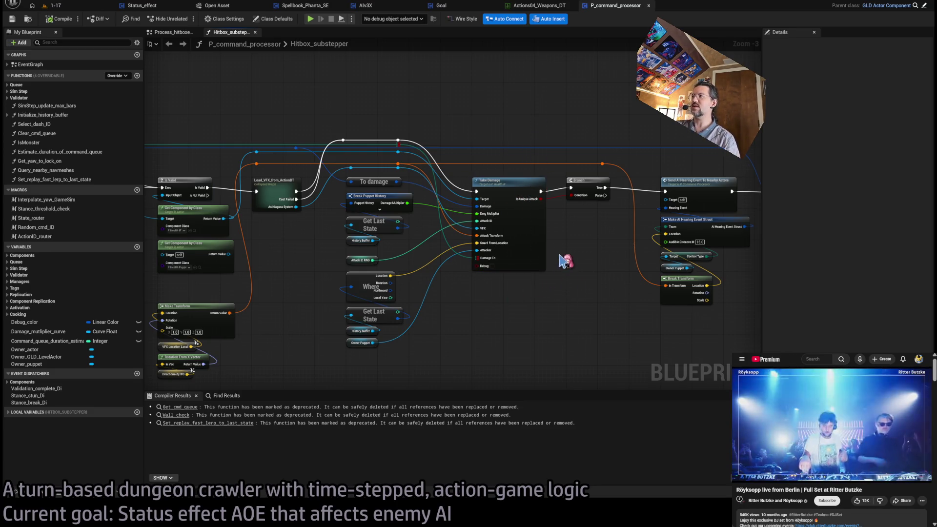
scroll(448, 177, "up", 3)
scroll(464, 178, "down", 2)
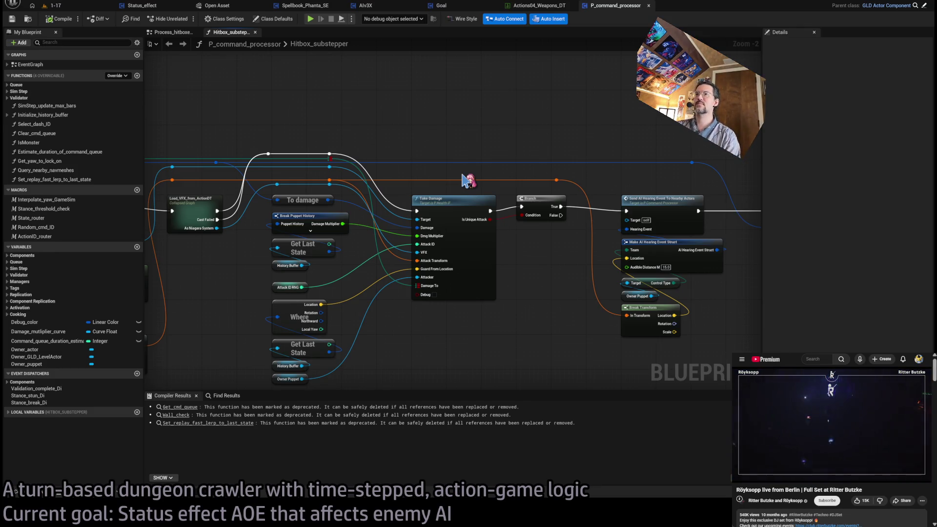
left_click(453, 209)
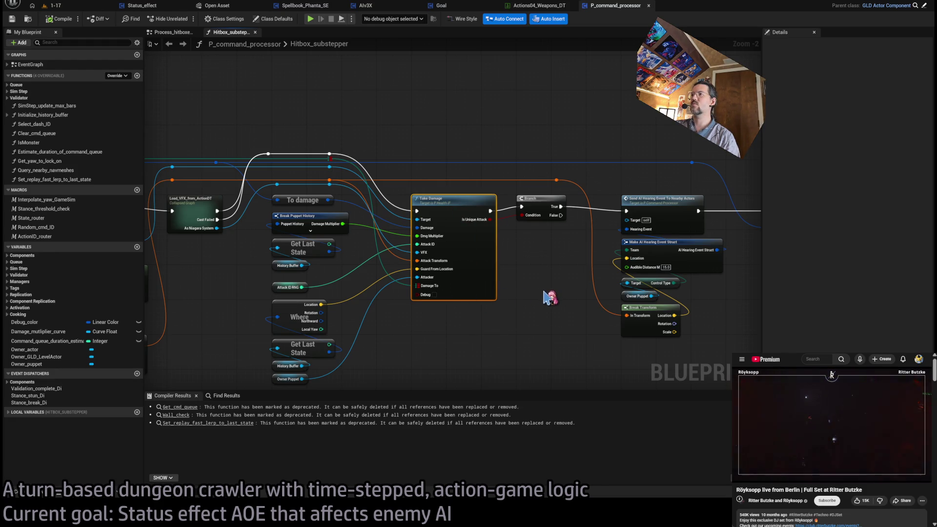
left_click(510, 145)
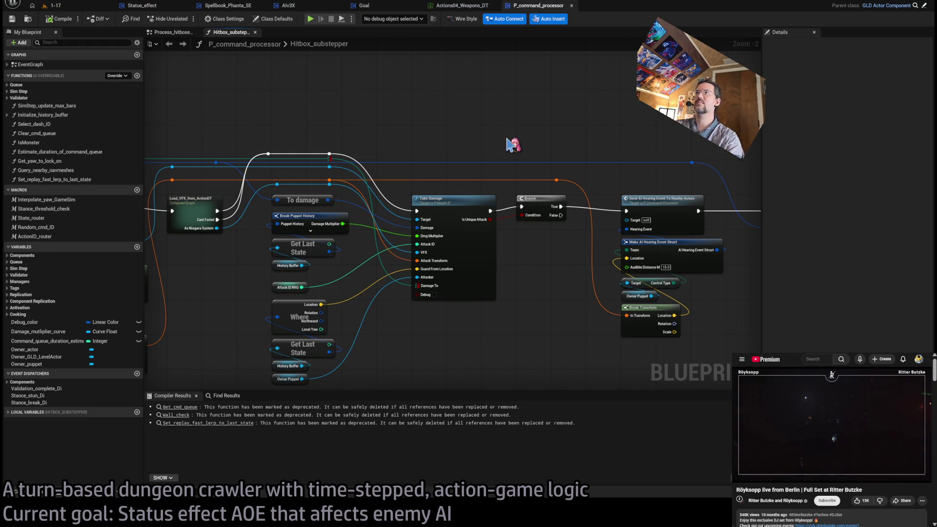
Step: Find P_Health_Puppet through the Ctrl+P asset search and open its Filter_by_team_and_AttackID_2 collapsed graph
key("ctrl+p")
type("health")
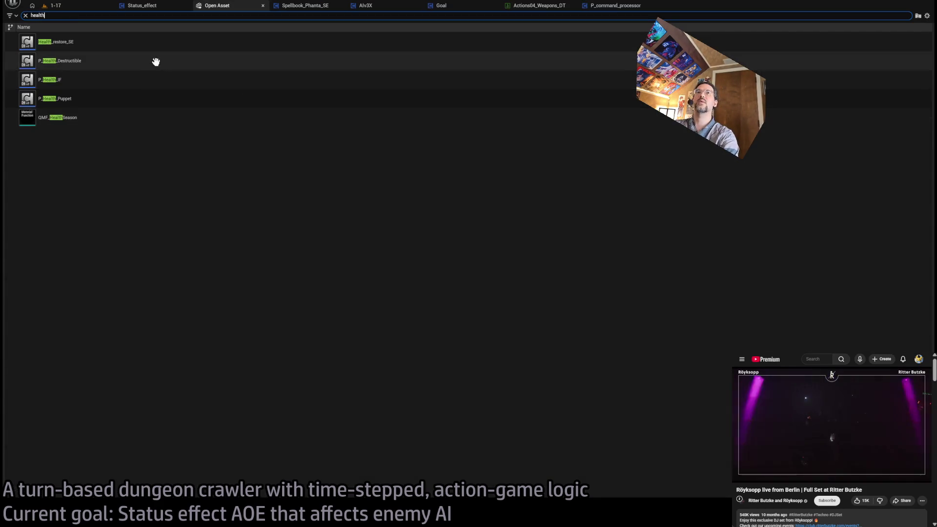
double_click(100, 98)
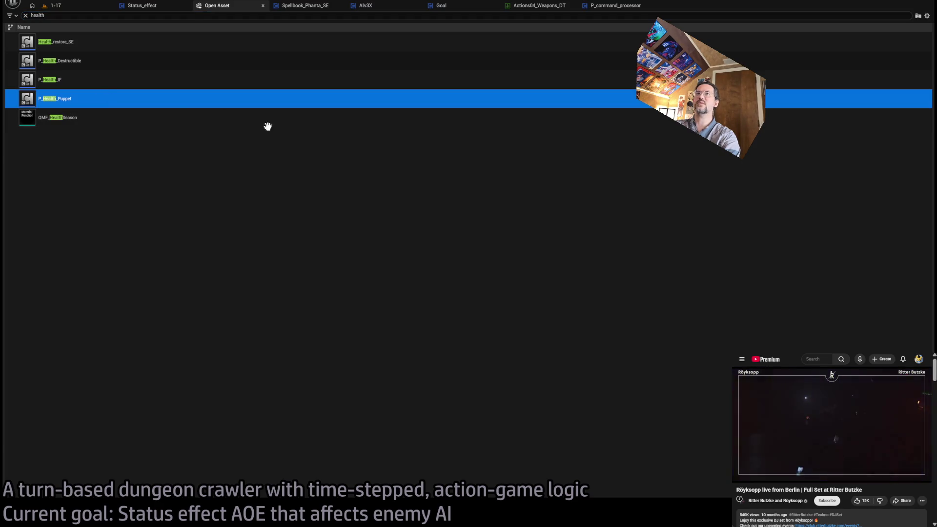
scroll(293, 187, "up", 12)
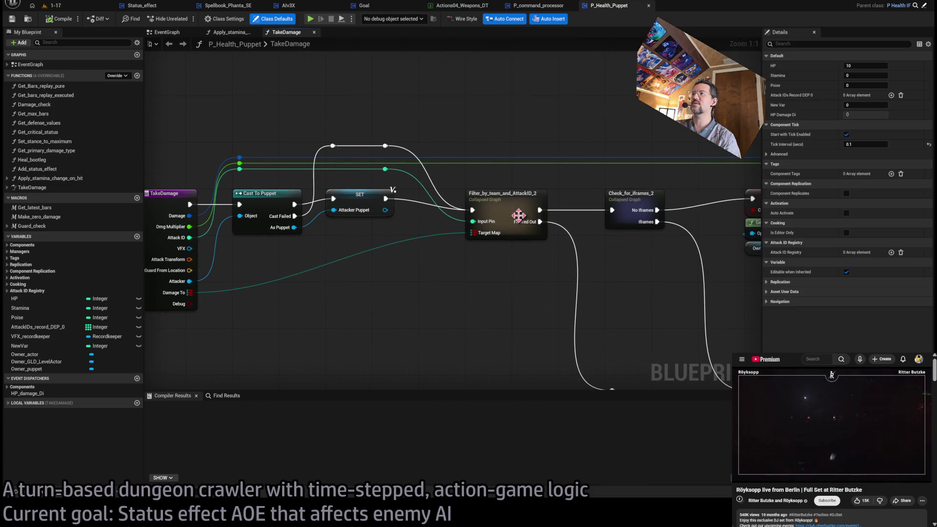
left_click(519, 215)
left_click(442, 294)
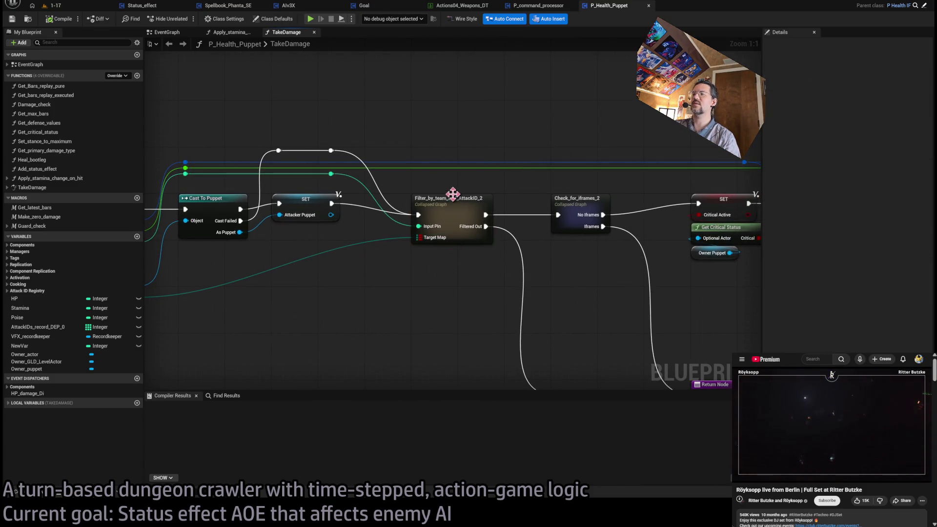
double_click(459, 213)
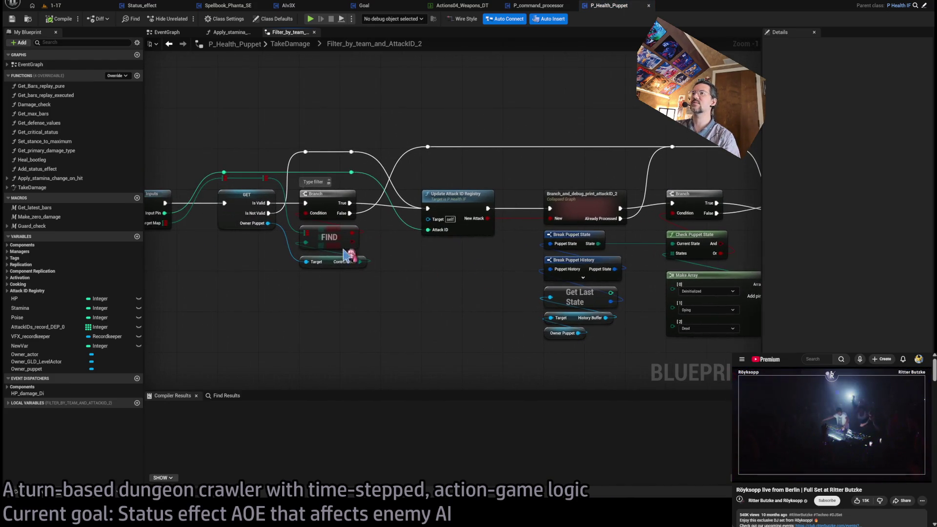
Step: Locate the Update Attack ID Registry node and open its Update_AttackID_registry function definition
left_click_drag(476, 321, 361, 318)
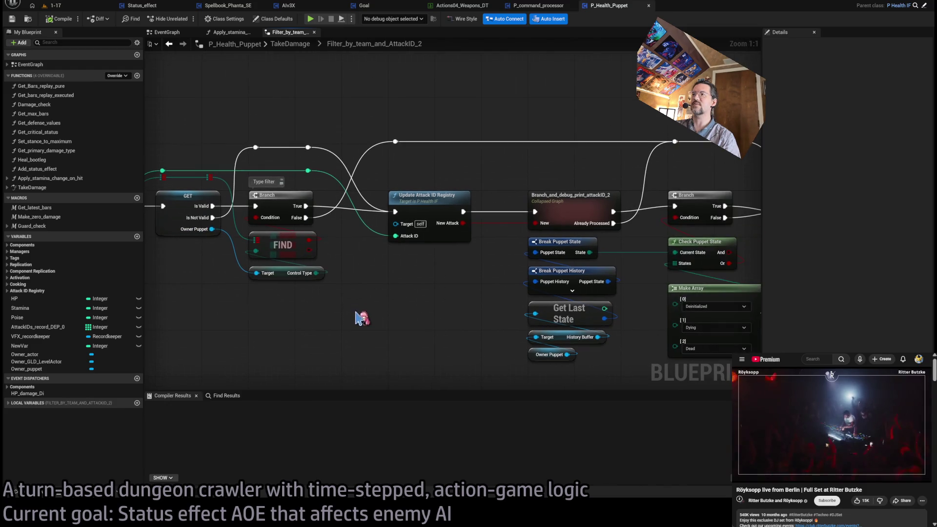
mouse_move(445, 180)
left_mouse_down()
mouse_move(425, 172)
mouse_move(376, 268)
left_mouse_up()
left_click(386, 270)
scroll(395, 171, "down", 2)
left_click_drag(396, 170, 378, 254)
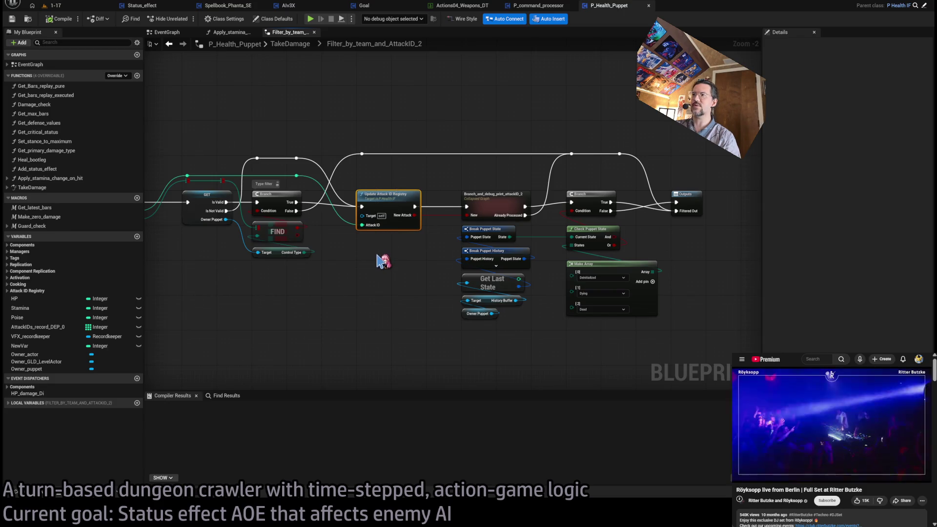
left_click_drag(434, 169, 349, 266)
mouse_move(346, 174)
left_mouse_down()
mouse_move(372, 207)
mouse_move(437, 250)
left_mouse_up()
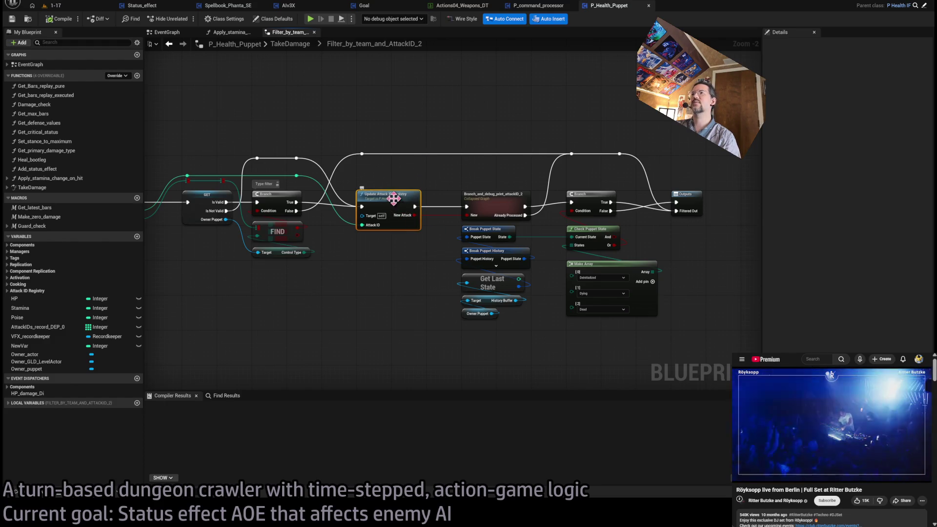
double_click(512, 162)
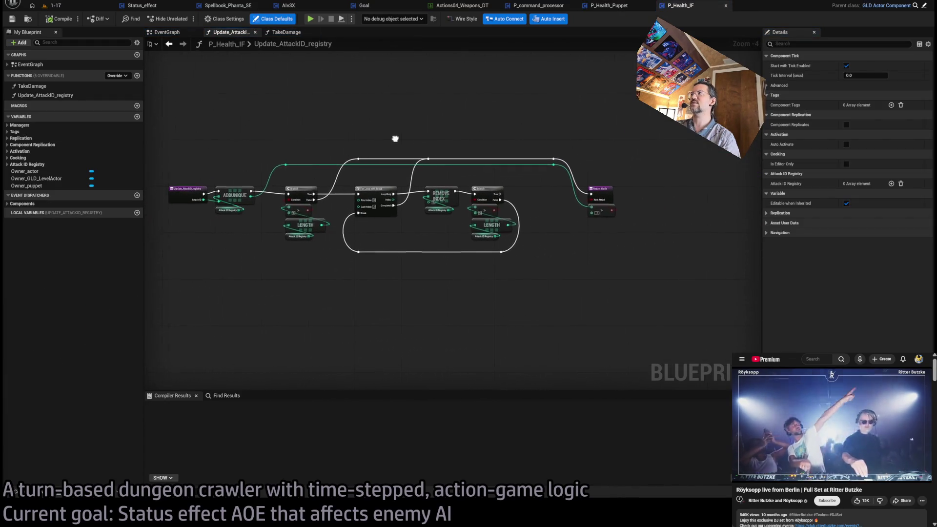
Step: Change the second registry length limit in Update_AttackID_registry to 7
left_click_drag(395, 139, 464, 134)
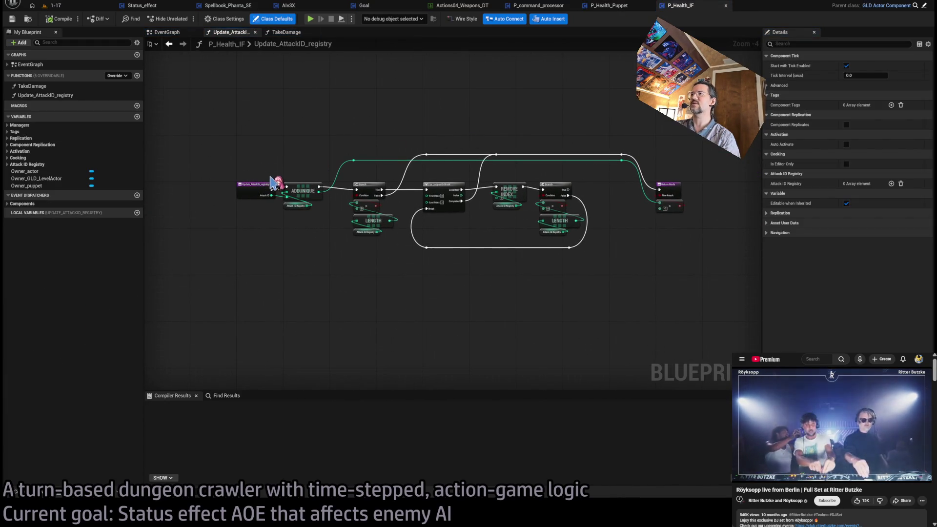
scroll(477, 192, "up", 1)
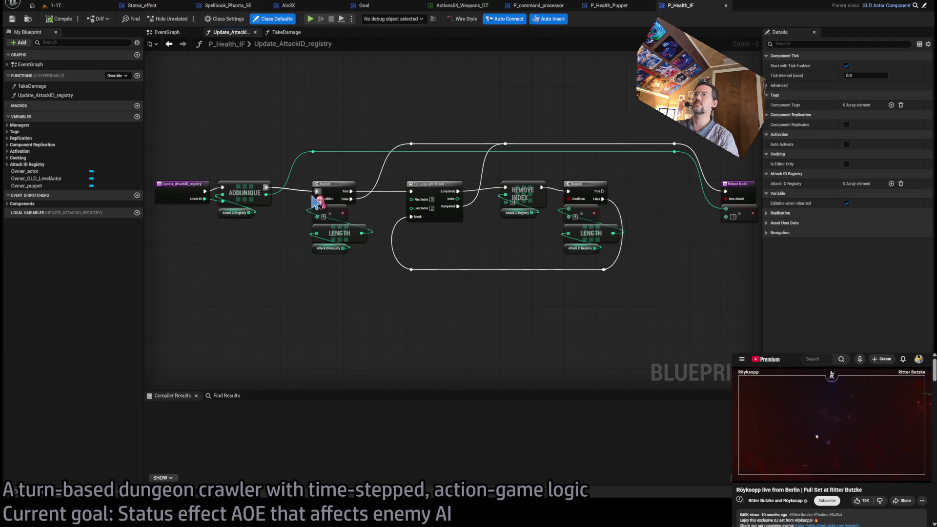
scroll(537, 232, "up", 1)
scroll(412, 232, "up", 1)
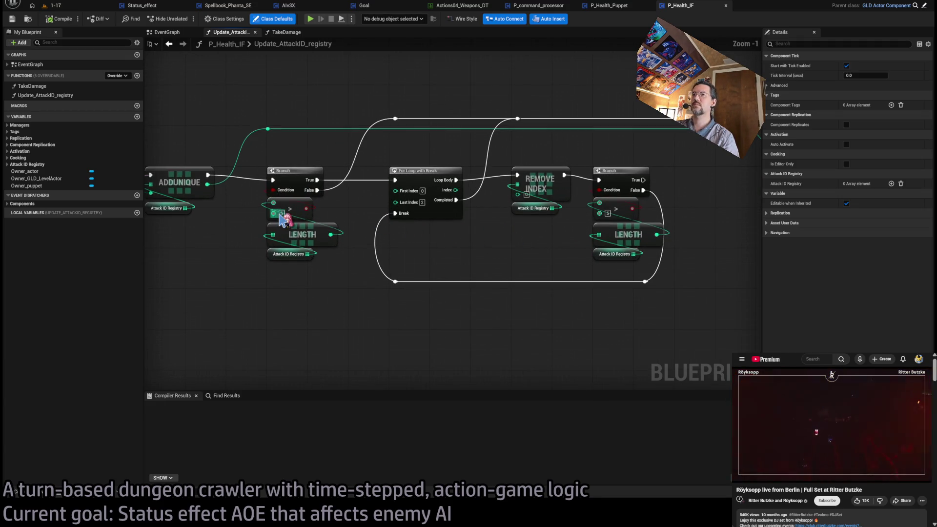
left_click(282, 213)
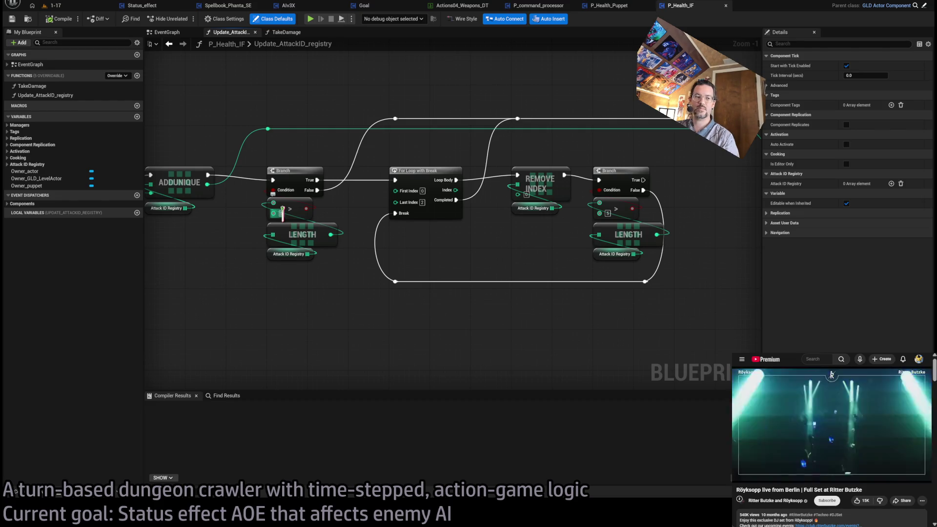
type("5")
left_click(608, 214)
type("7")
Step: Review the start of the registry function and return to P_Health_Puppet
mouse_move(534, 251)
left_mouse_down()
mouse_move(255, 253)
mouse_move(696, 268)
mouse_move(362, 246)
mouse_move(710, 253)
mouse_move(566, 267)
mouse_move(341, 261)
mouse_move(351, 251)
mouse_move(658, 241)
mouse_move(366, 258)
mouse_move(568, 259)
mouse_move(566, 250)
left_mouse_up()
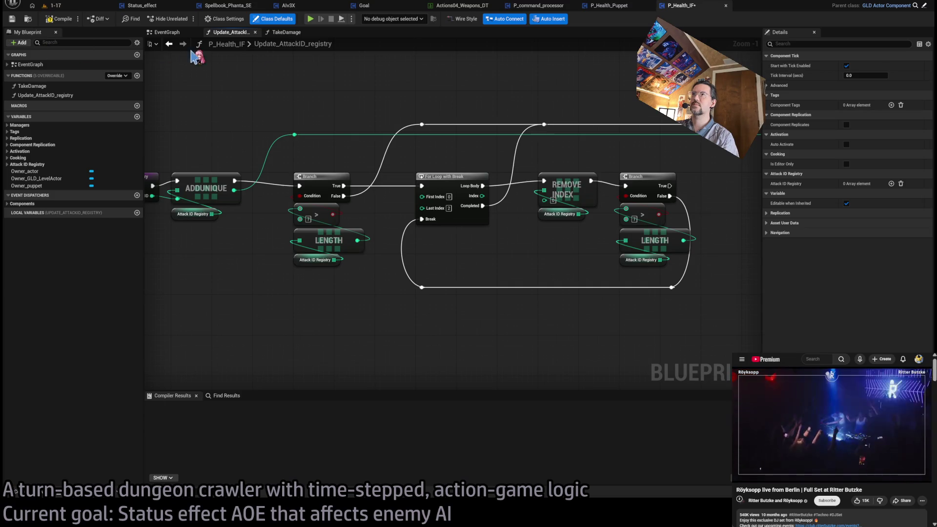
scroll(605, 93, "down", 2)
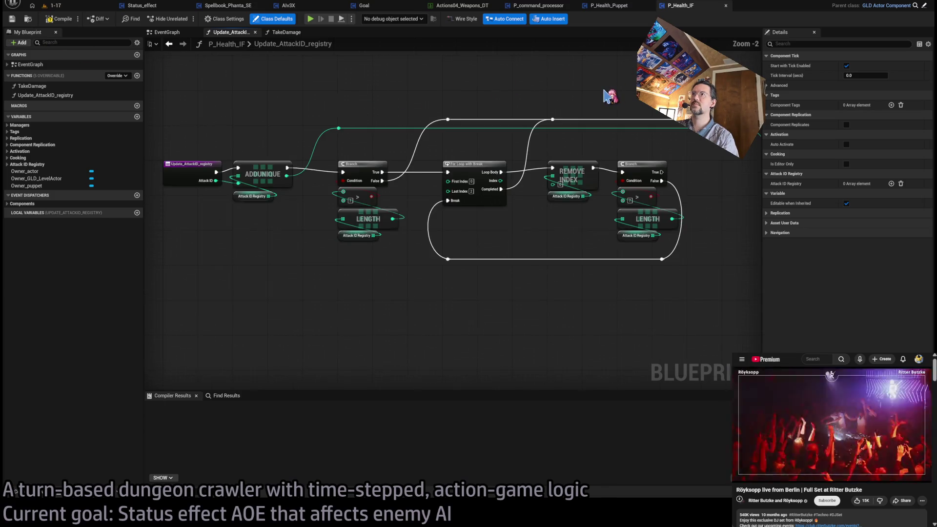
left_click(623, 7)
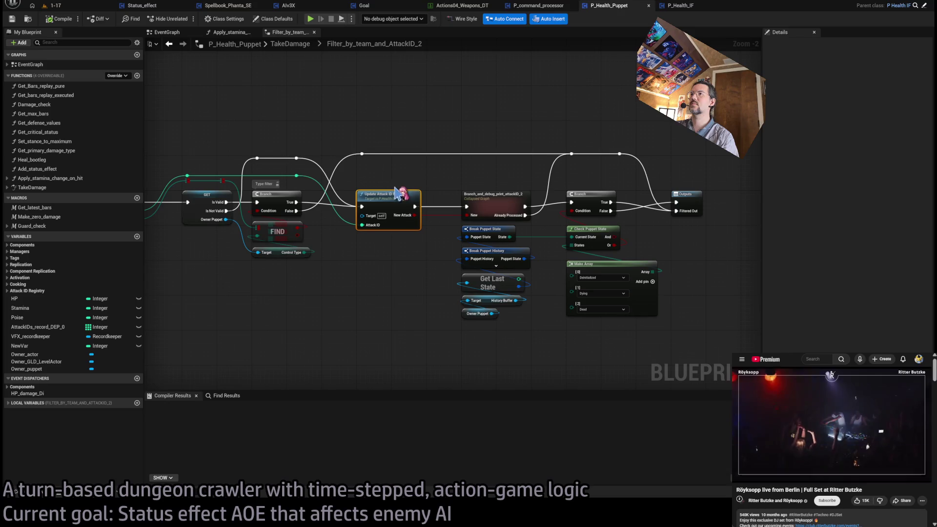
Step: Open Filter_by_team_and_AttackID_2 and survey its Update Attack ID Registry and Branch nodes
double_click(405, 188)
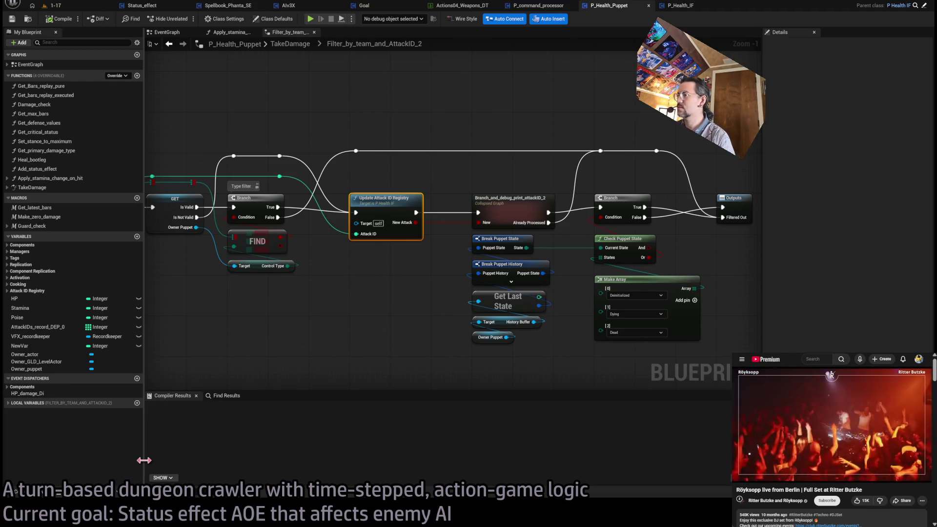
left_click(337, 324)
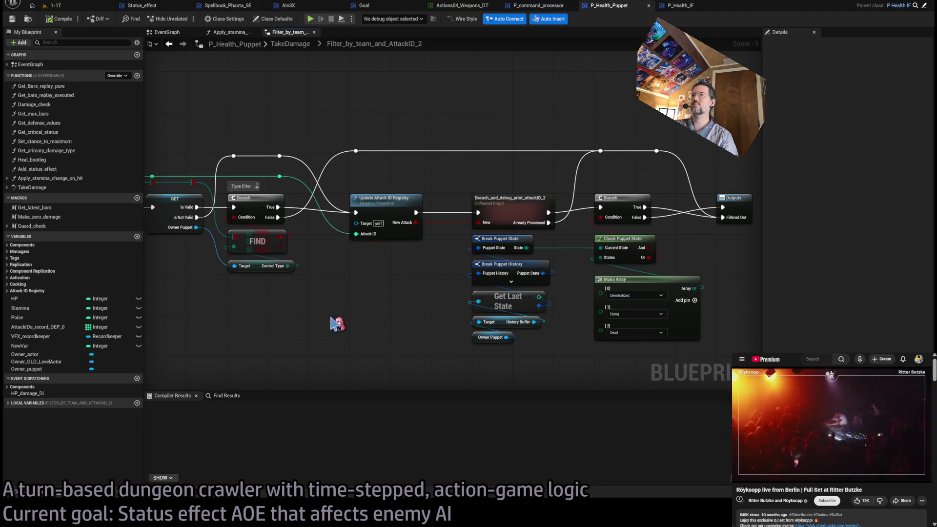
left_click_drag(337, 324, 456, 316)
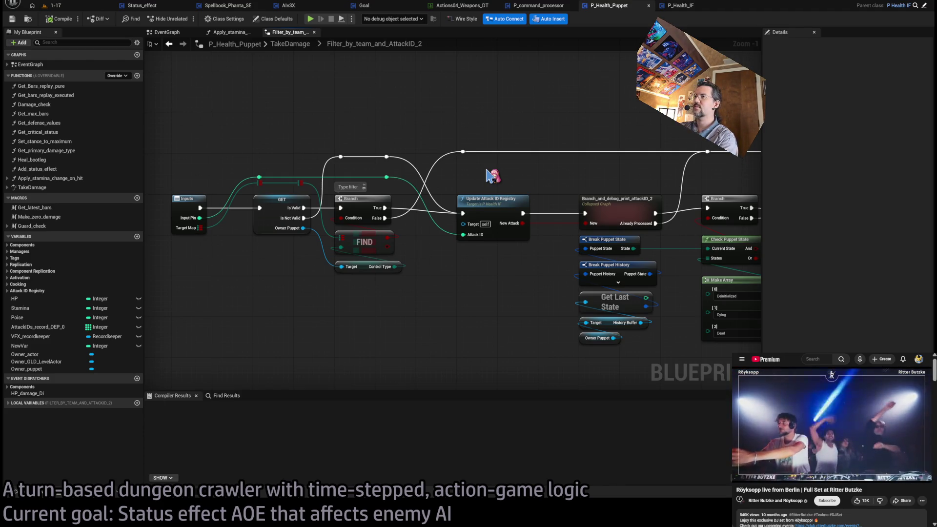
scroll(489, 175, "up", 7)
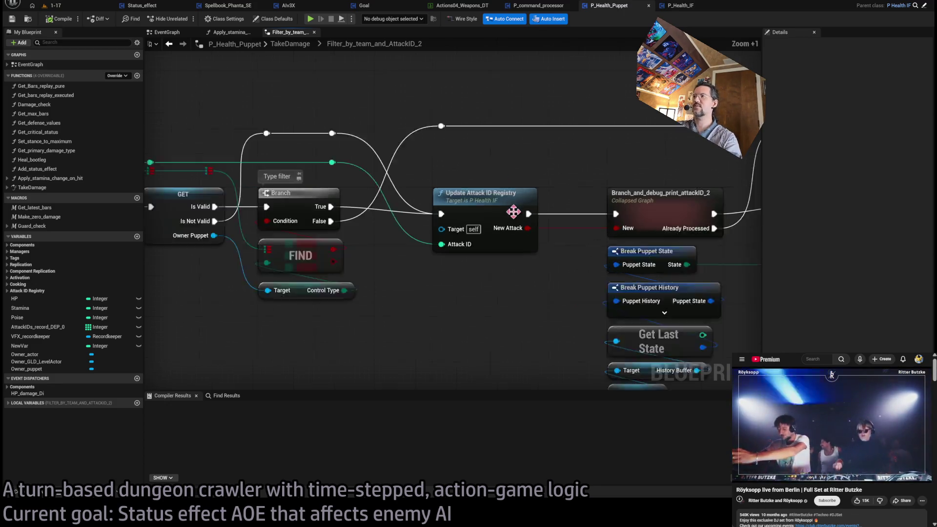
mouse_move(568, 156)
left_mouse_down()
mouse_move(356, 309)
mouse_move(371, 307)
left_mouse_up()
left_click_drag(365, 149, 587, 312)
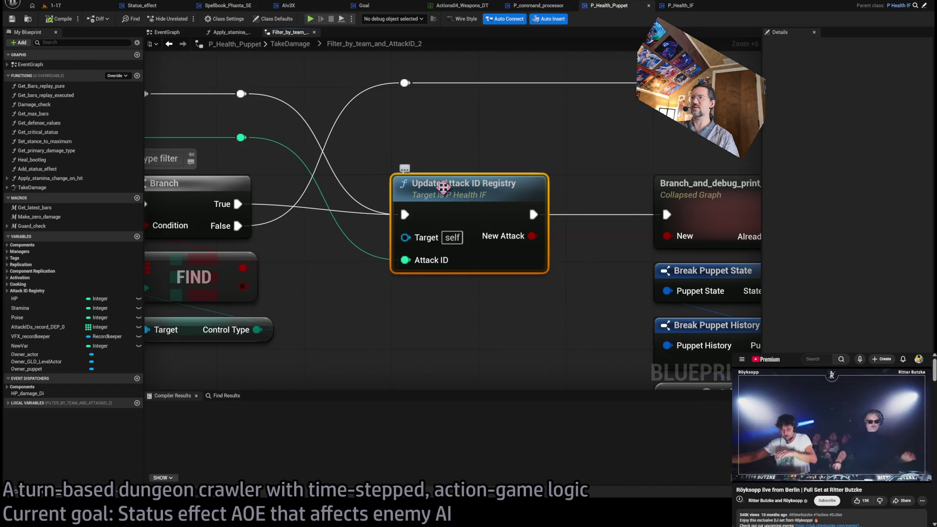
scroll(534, 182, "down", 4)
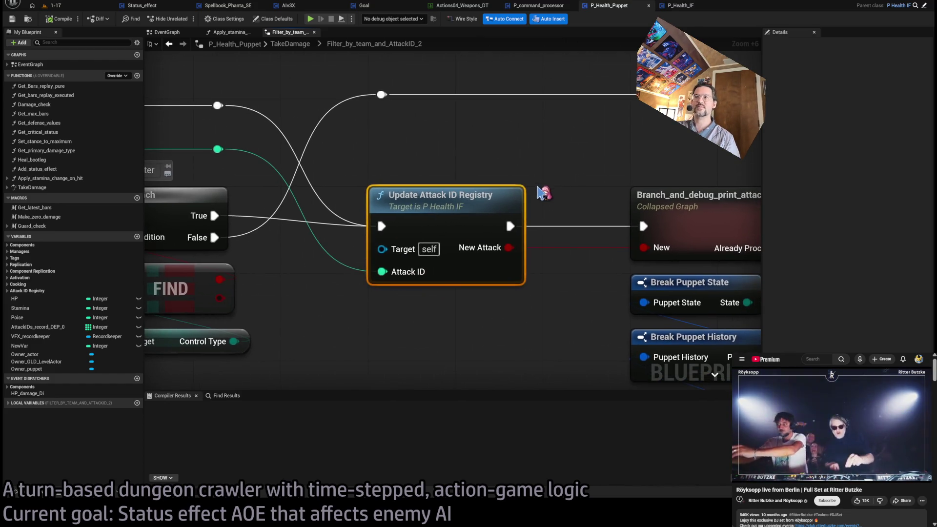
scroll(488, 189, "down", 2)
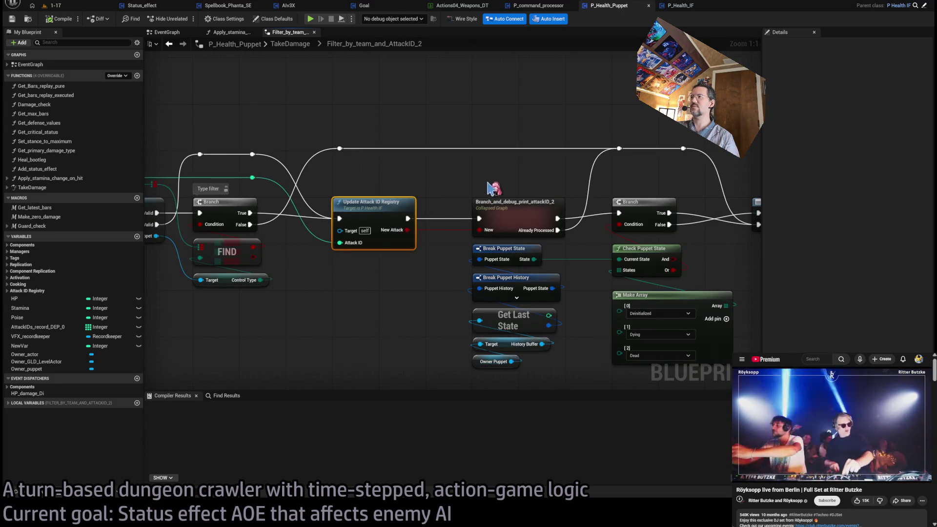
left_click_drag(533, 195, 481, 172)
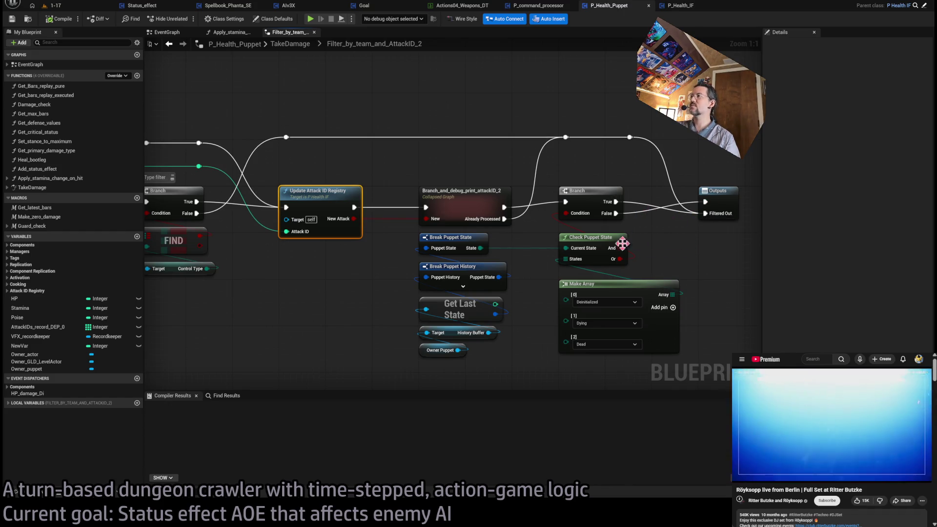
mouse_move(371, 298)
left_mouse_down()
mouse_move(500, 307)
mouse_move(452, 295)
mouse_move(403, 312)
left_mouse_up()
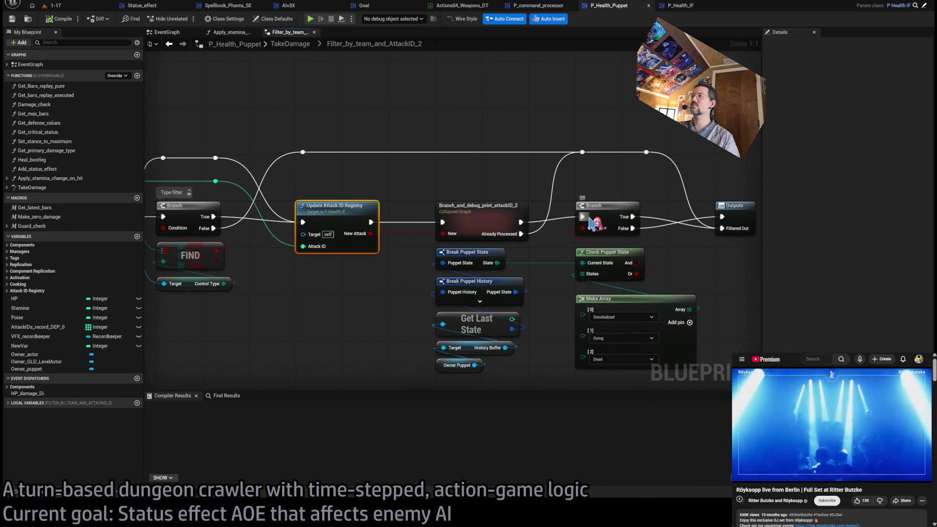
Step: Delete the registry and puppet-state nodes and connect the first Branch's True to the second Branch
left_click_drag(588, 222, 217, 159)
mouse_move(556, 187)
left_mouse_down()
mouse_move(434, 248)
mouse_move(383, 342)
mouse_move(322, 356)
left_mouse_up()
scroll(330, 308, "down", 2)
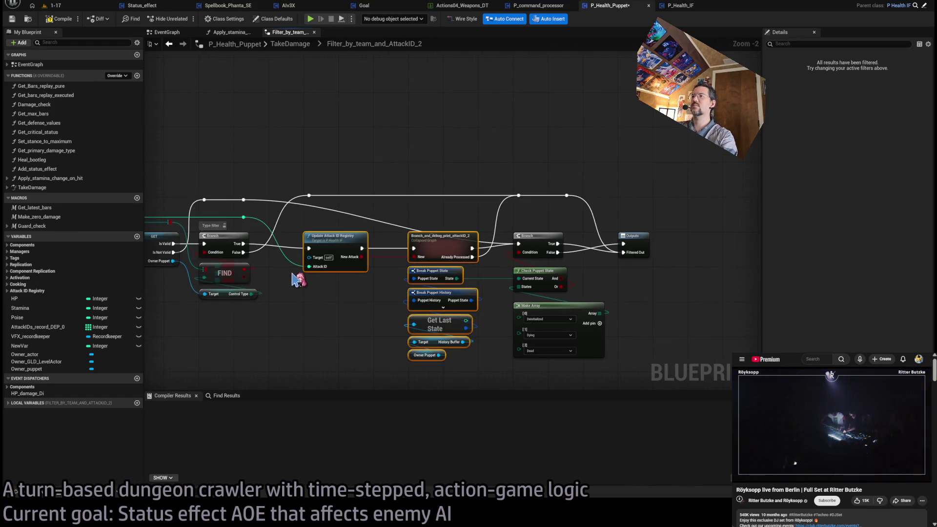
key("Delete")
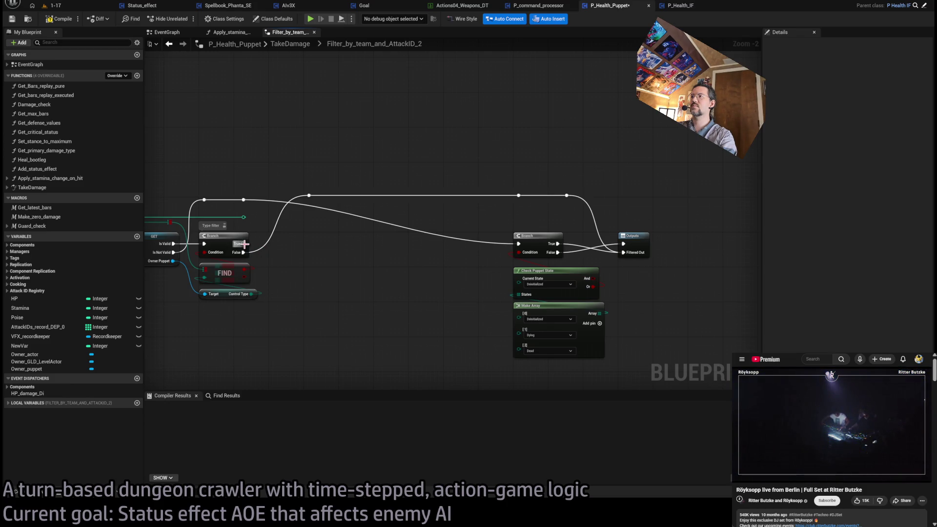
key("ctrl+z")
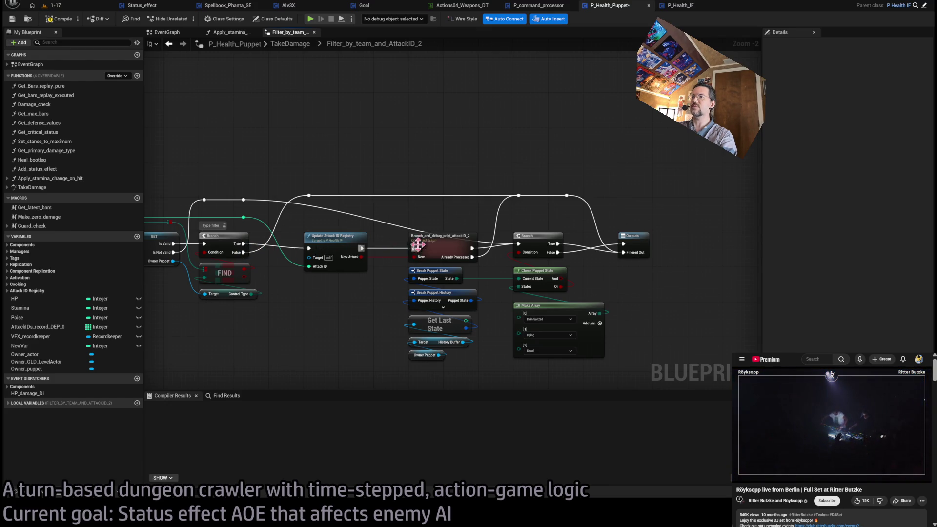
mouse_move(293, 218)
left_mouse_down()
mouse_move(492, 371)
mouse_move(486, 364)
left_mouse_up()
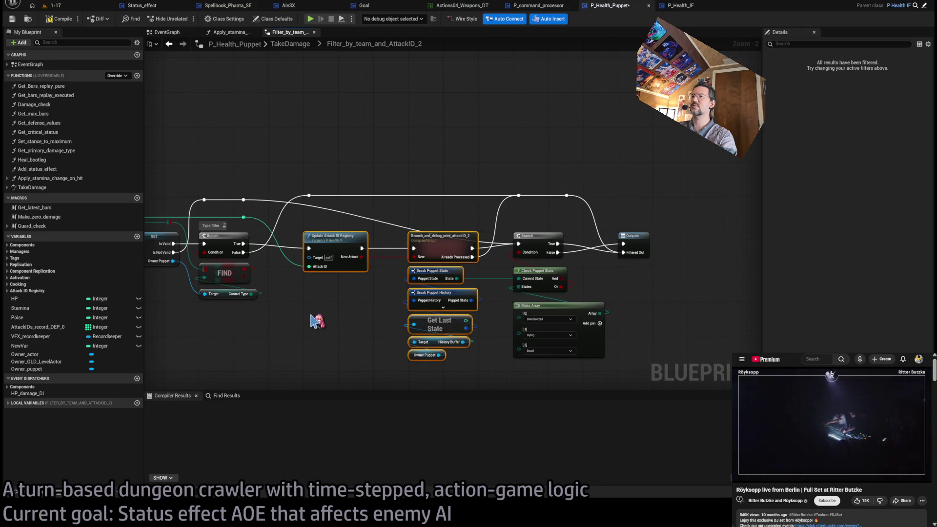
key("Delete")
left_click_drag(243, 244, 518, 244)
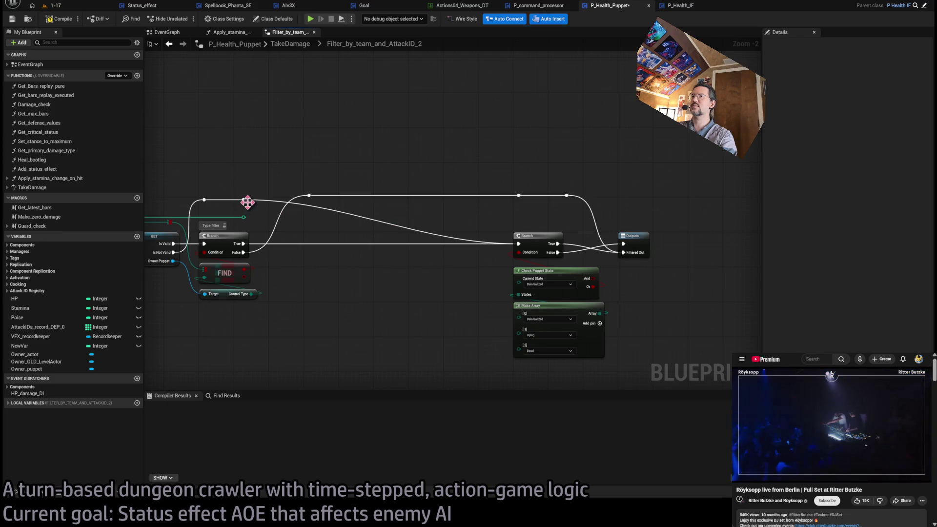
Step: Move the second Branch, Outputs and state-check nodes left to close the gap, then return to TakeDamage
left_click_drag(251, 209, 298, 206)
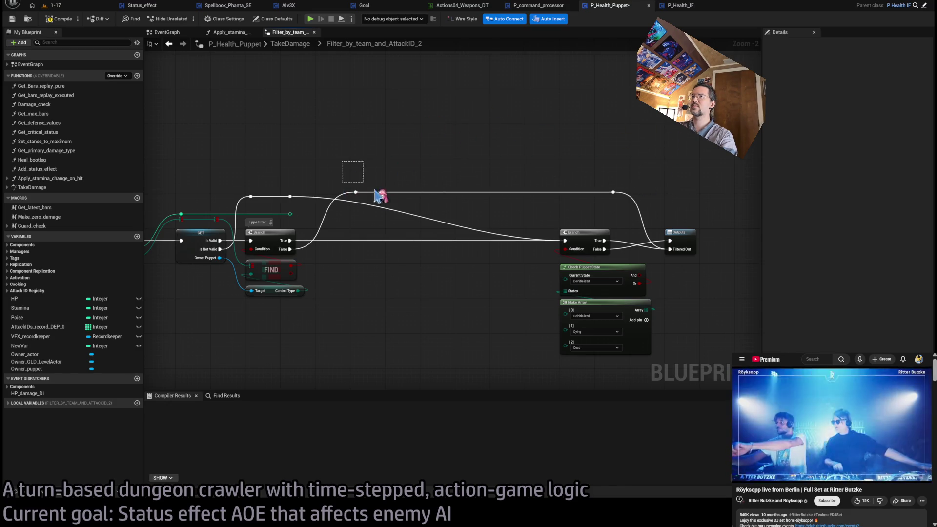
left_click_drag(702, 156, 557, 356)
mouse_move(582, 237)
left_mouse_down()
mouse_move(380, 246)
mouse_move(372, 238)
left_mouse_up()
mouse_move(325, 172)
left_mouse_down()
mouse_move(412, 152)
mouse_move(483, 159)
left_mouse_up()
left_click(283, 221)
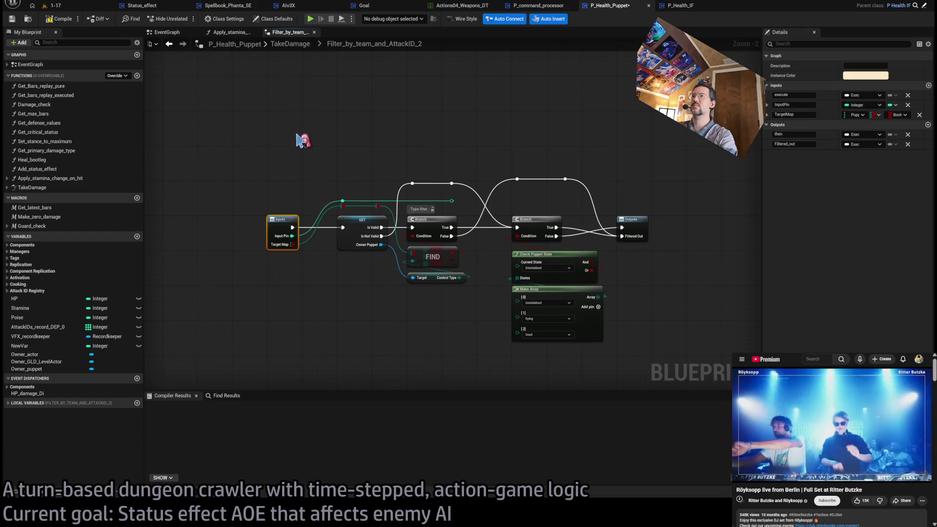
left_click(289, 44)
scroll(322, 218, "up", 12)
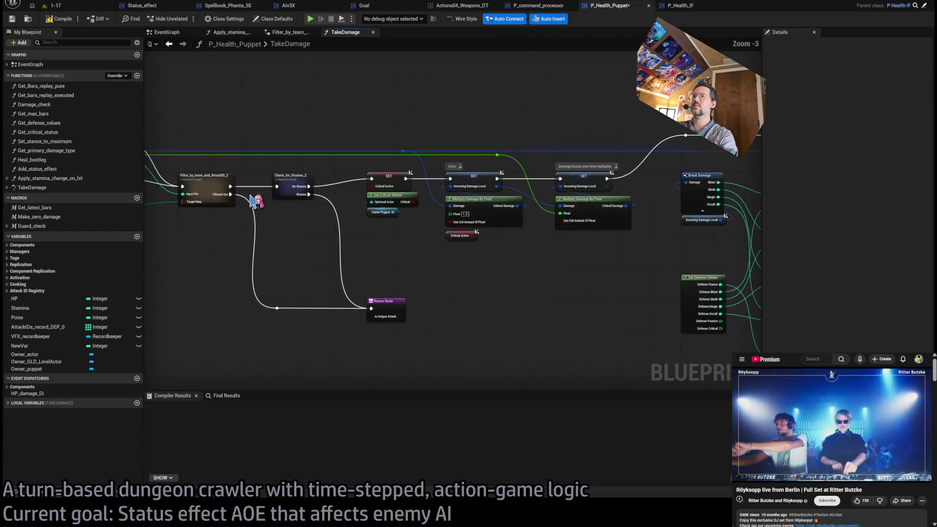
Step: Rename the Filter_by_team_and_AttackID_2 node to Filter_by_team_and_state
left_click(322, 217)
left_click(335, 210)
left_click(334, 209)
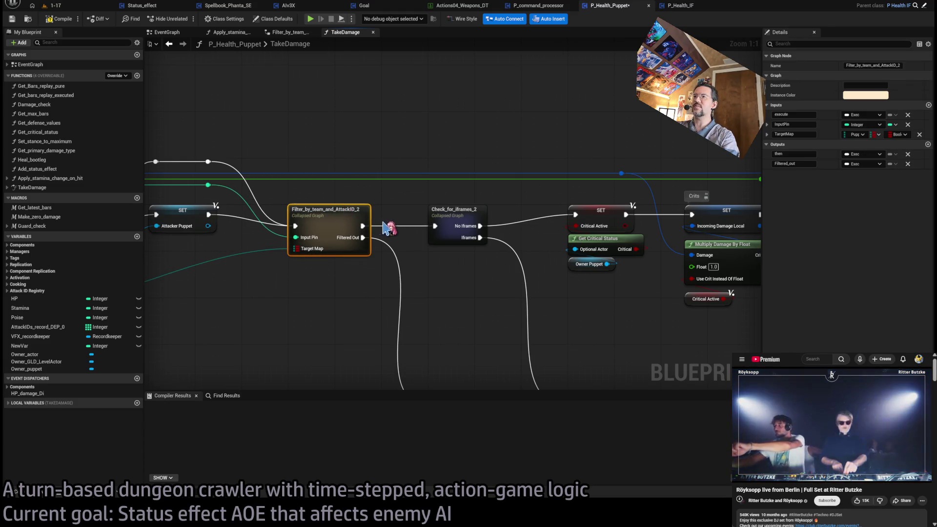
left_click(338, 210)
left_click(338, 210)
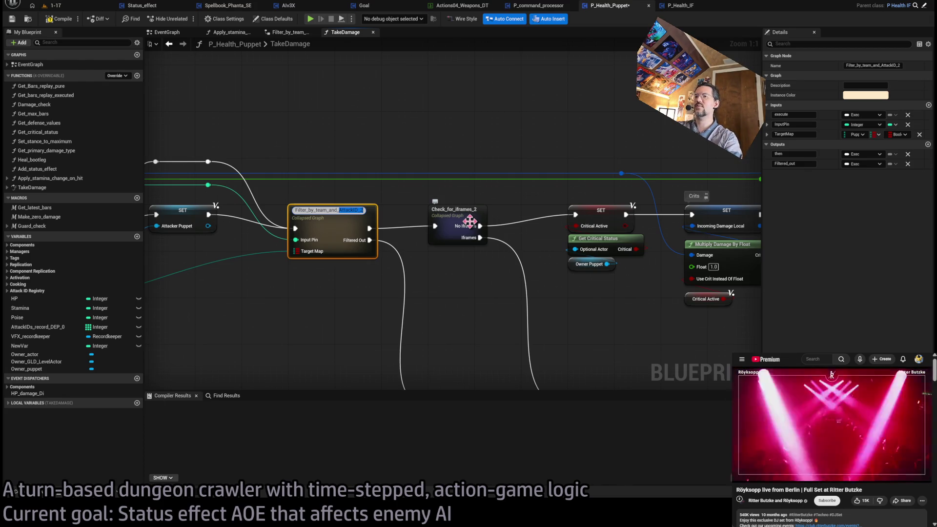
type("state")
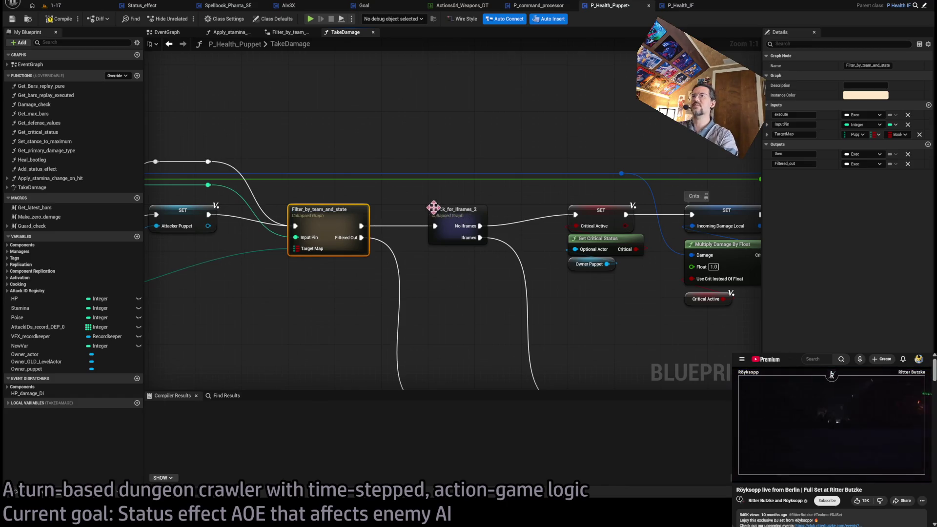
left_click(391, 209)
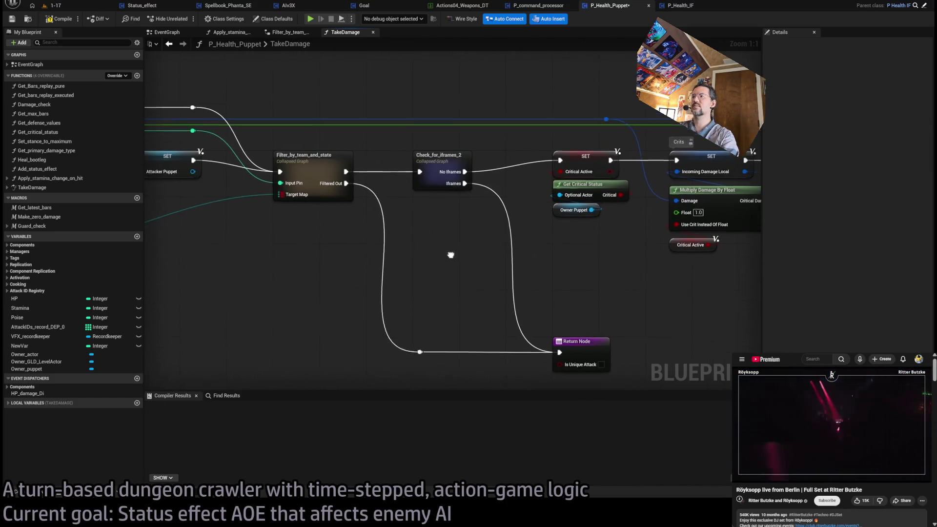
Step: Inspect the Return Node carrying the Is Unique Attack output
left_click(578, 331)
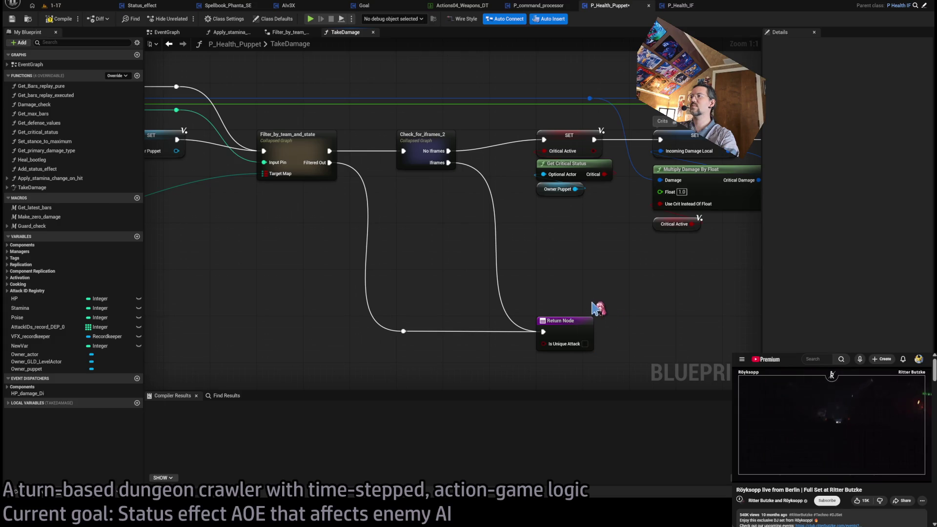
scroll(629, 298, "down", 8)
scroll(278, 267, "up", 6)
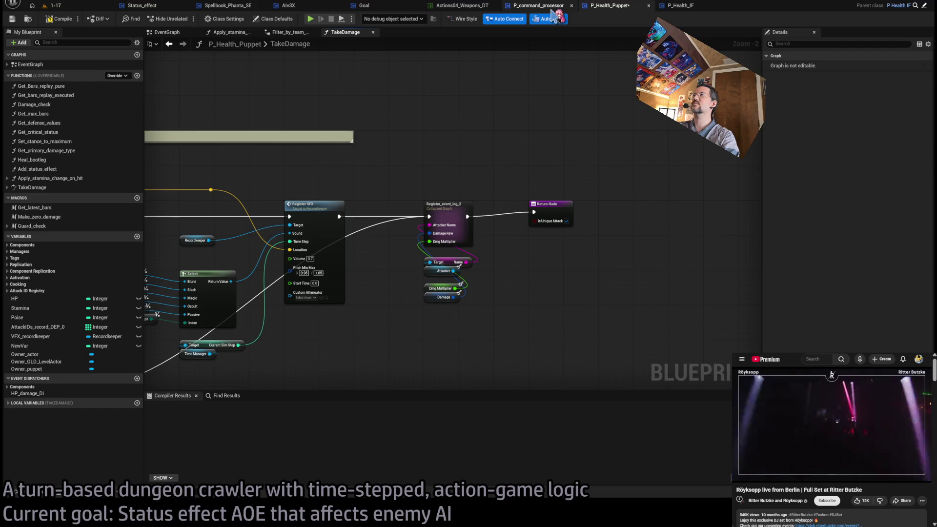
Step: Remove TakeDamage's Is Unique Attack output in P_Health_IF, then recompile P_Health_Puppet, which now errors
left_click(680, 5)
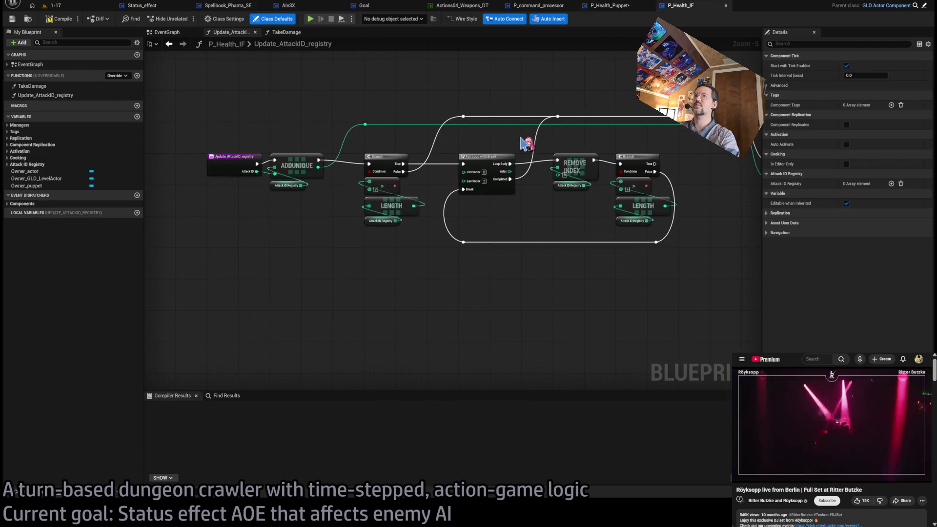
left_click(610, 7)
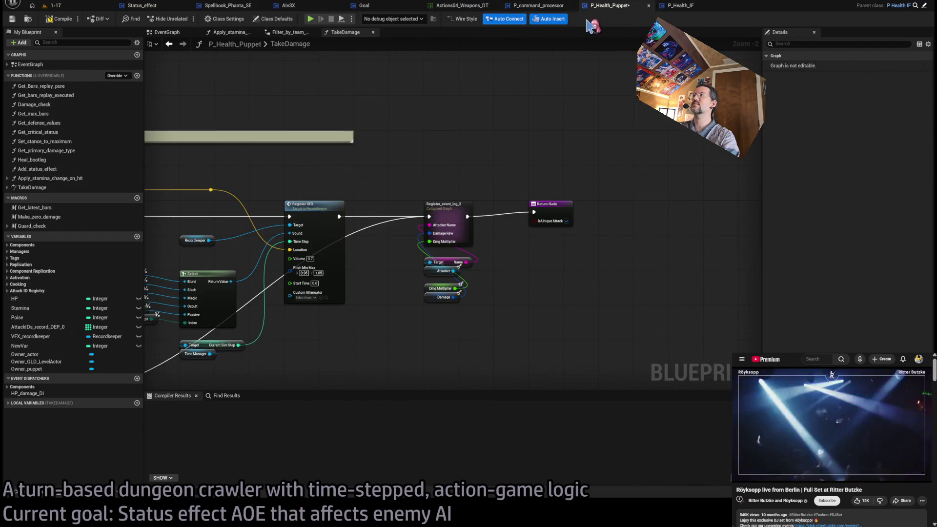
left_click(681, 5)
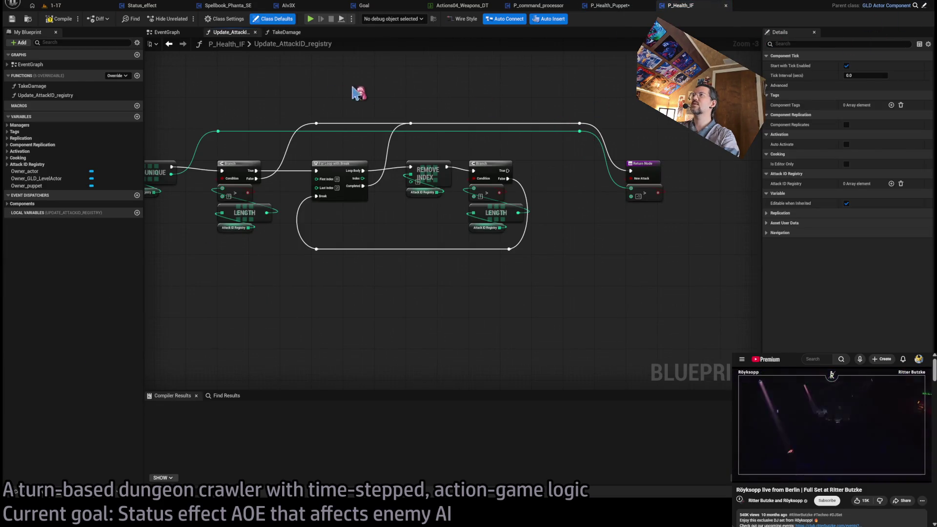
left_click(630, 174)
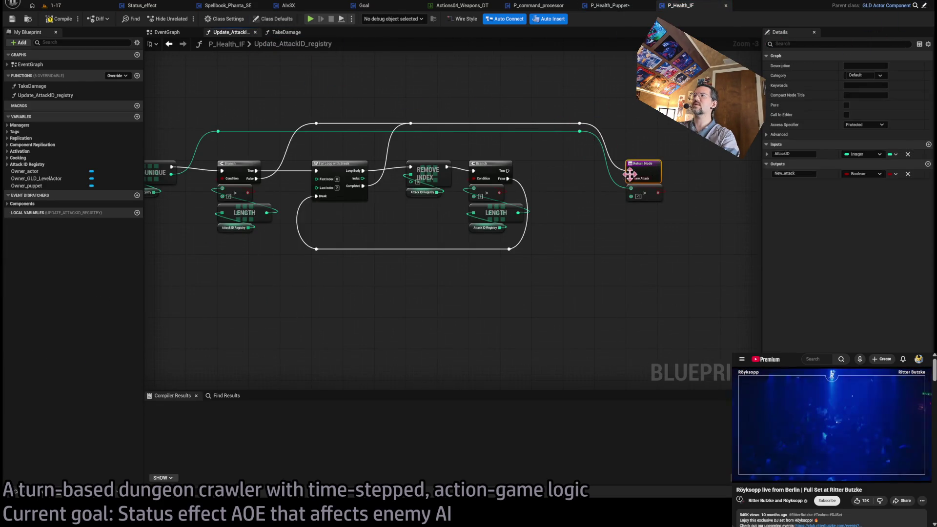
left_click(287, 32)
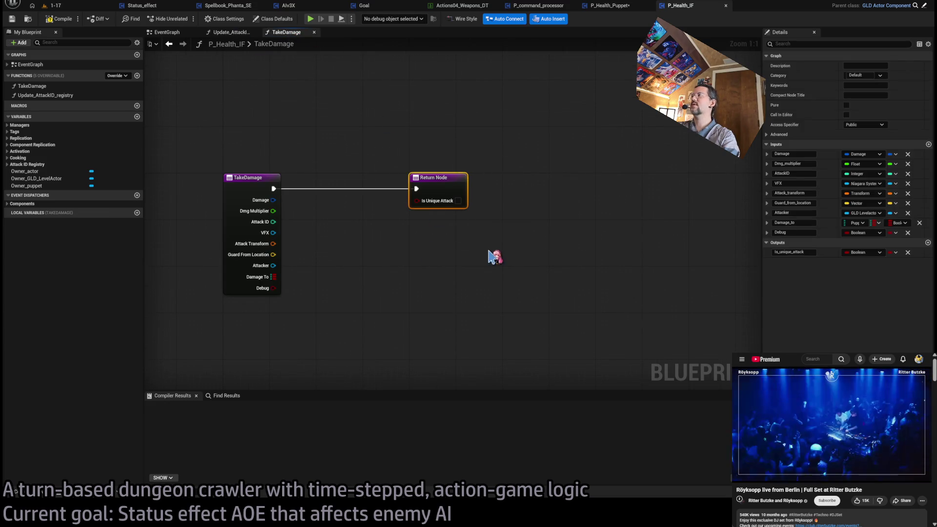
left_click(908, 253)
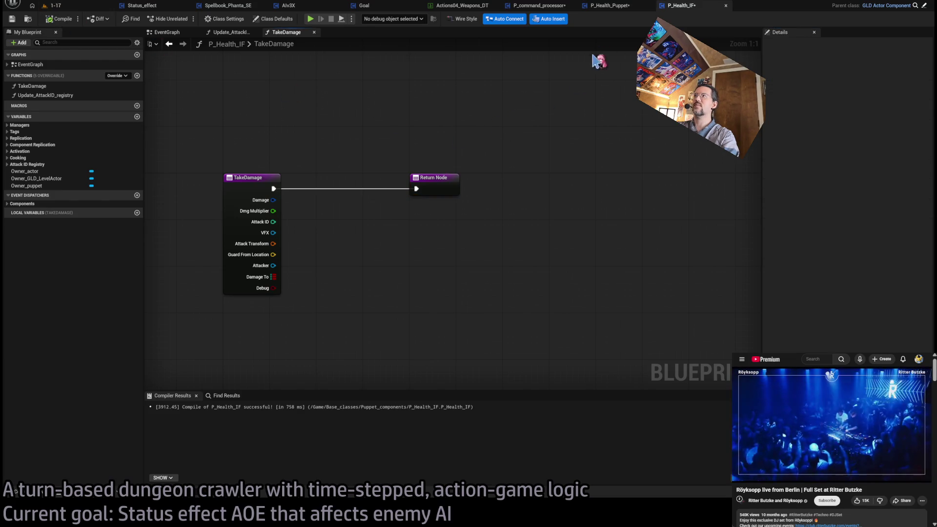
left_click(610, 5)
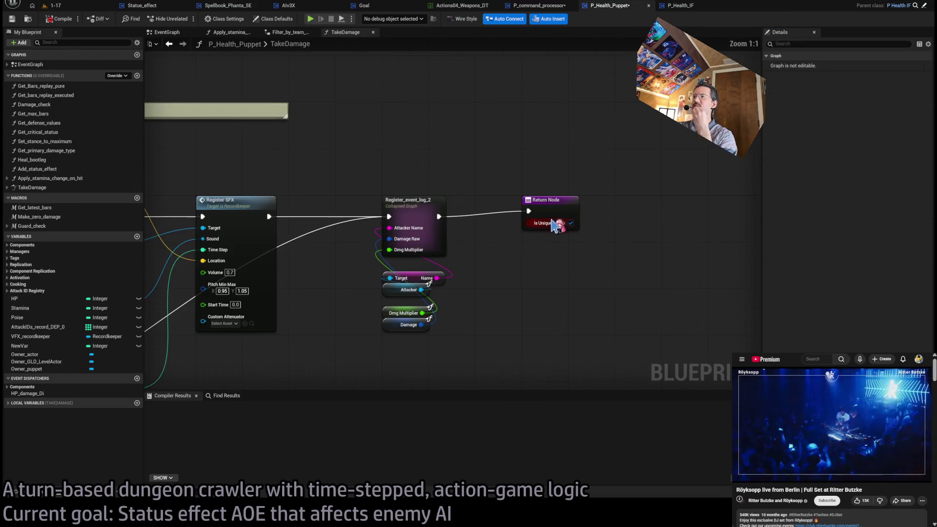
left_click(59, 19)
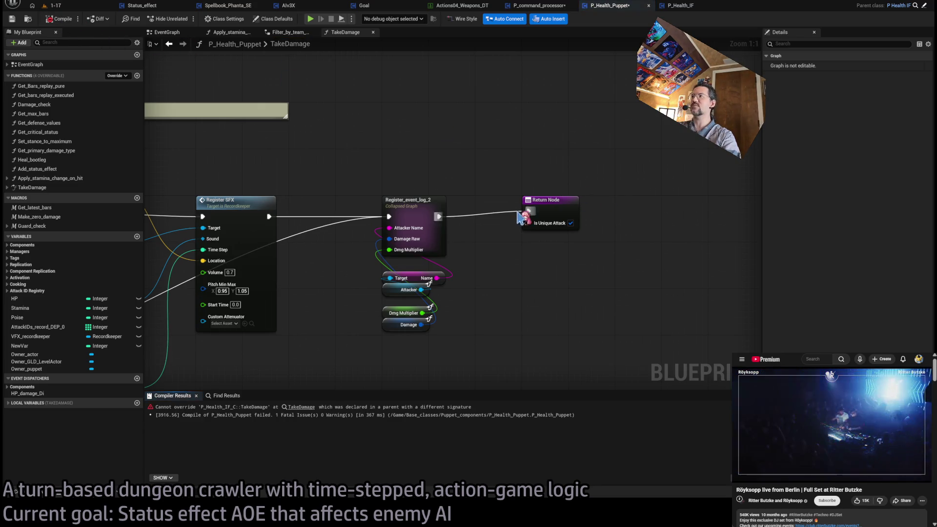
Step: Select the TakeDamage entry node and recompile P_Health_Puppet with F7
scroll(519, 218, "down", 6)
scroll(428, 225, "up", 5)
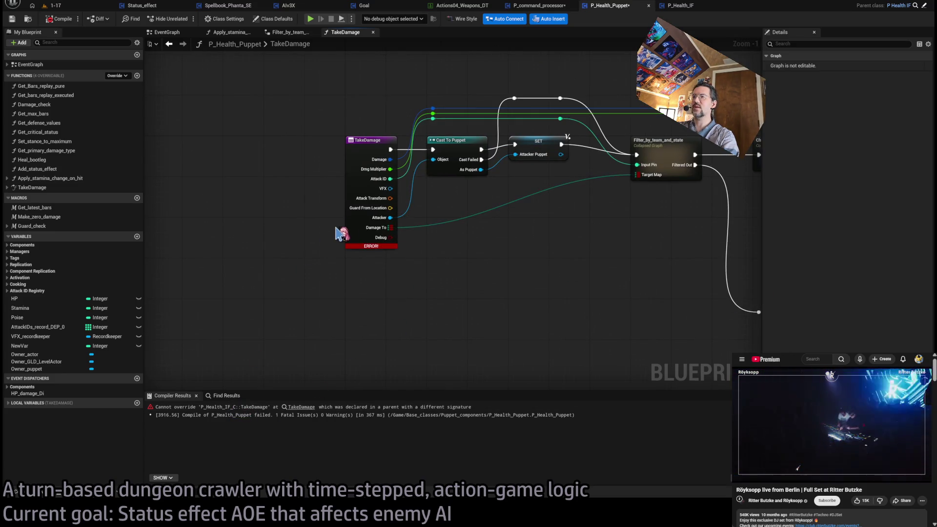
left_click(351, 242)
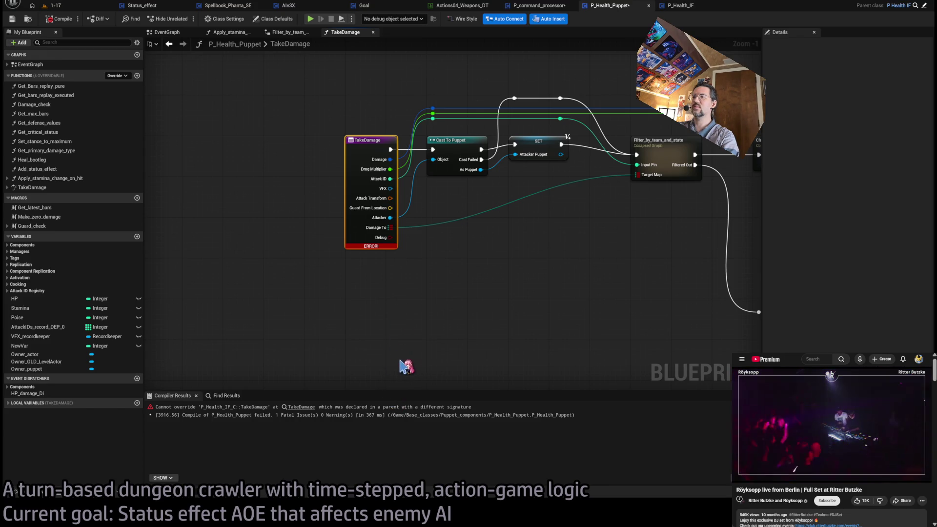
left_click(477, 296)
left_click(348, 223)
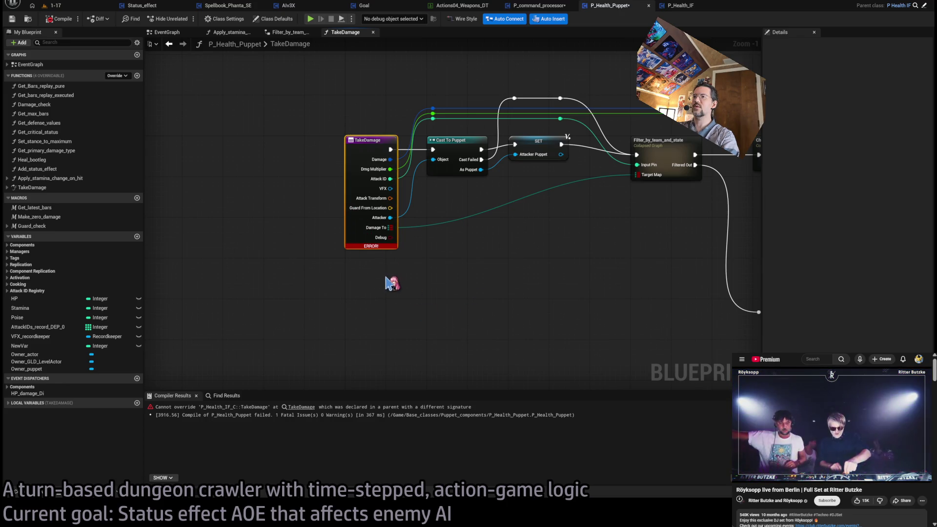
key("F7")
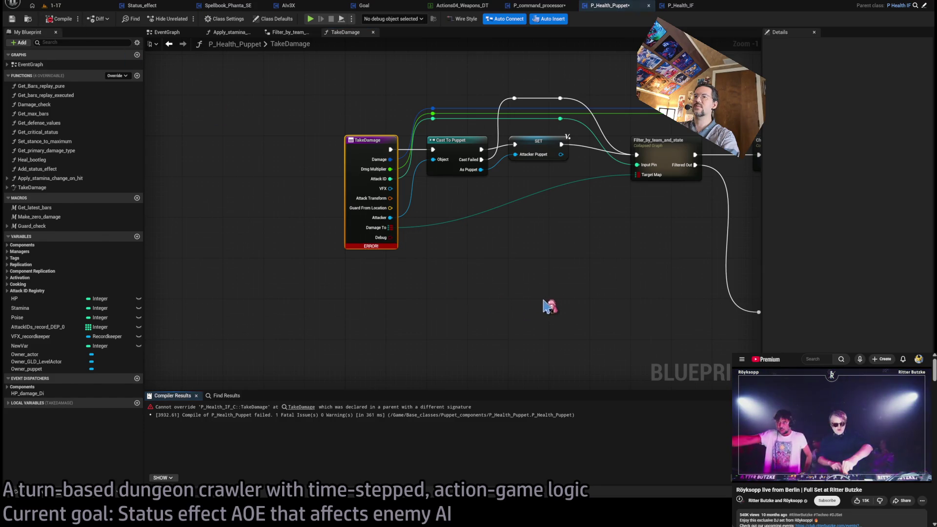
scroll(488, 302, "down", 3)
Step: Delete the outdated Return Node and the final Return Node from the TakeDamage damage chain
left_click(482, 300)
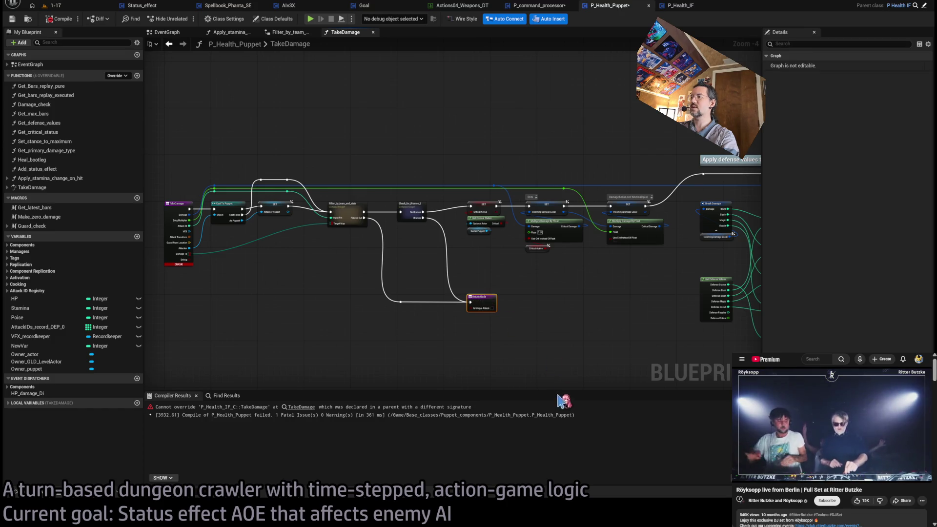
left_click(574, 310)
scroll(499, 293, "up", 4)
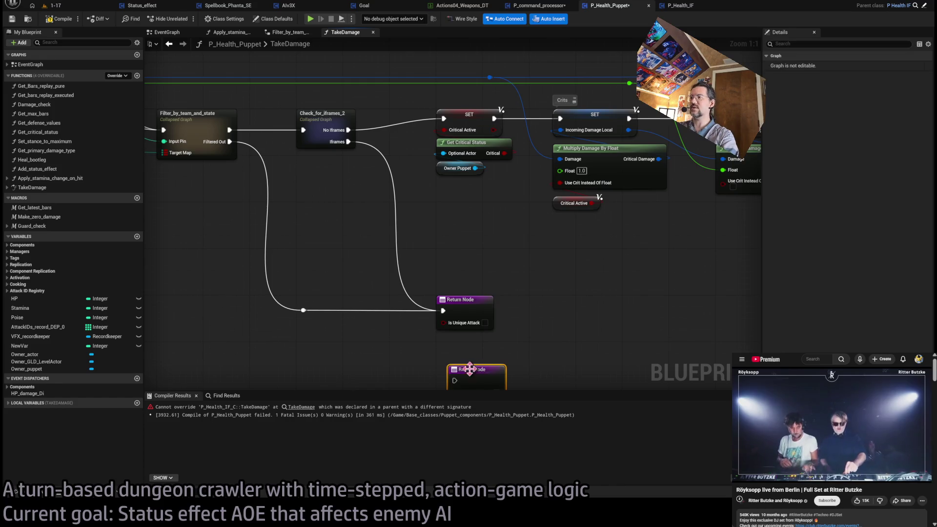
left_click_drag(463, 370, 452, 338)
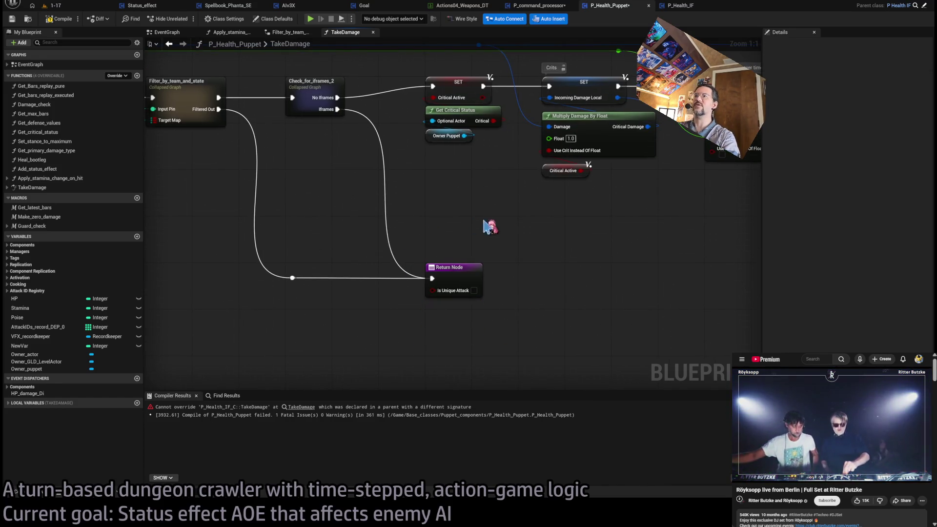
left_click(449, 267)
key("Delete")
left_click_drag(337, 109, 429, 267)
left_click(418, 324)
scroll(652, 271, "down", 5)
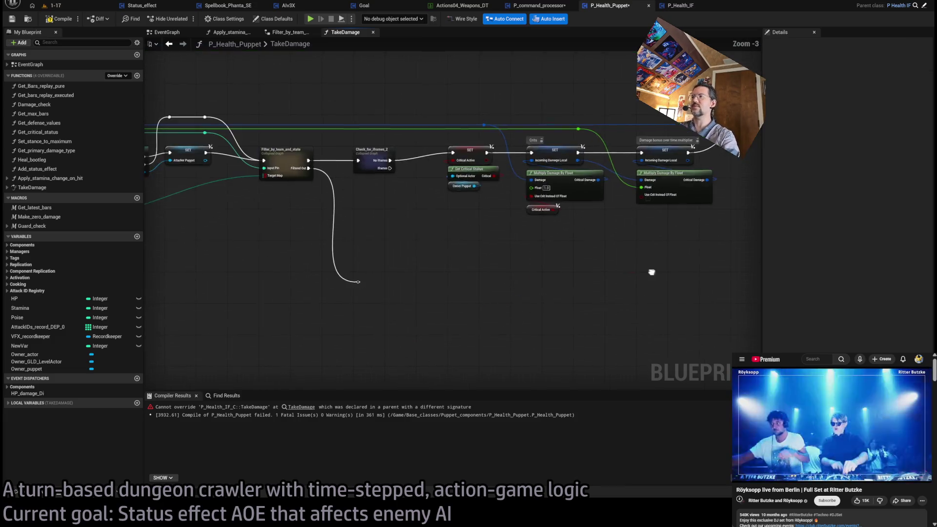
left_click_drag(509, 275, 465, 225)
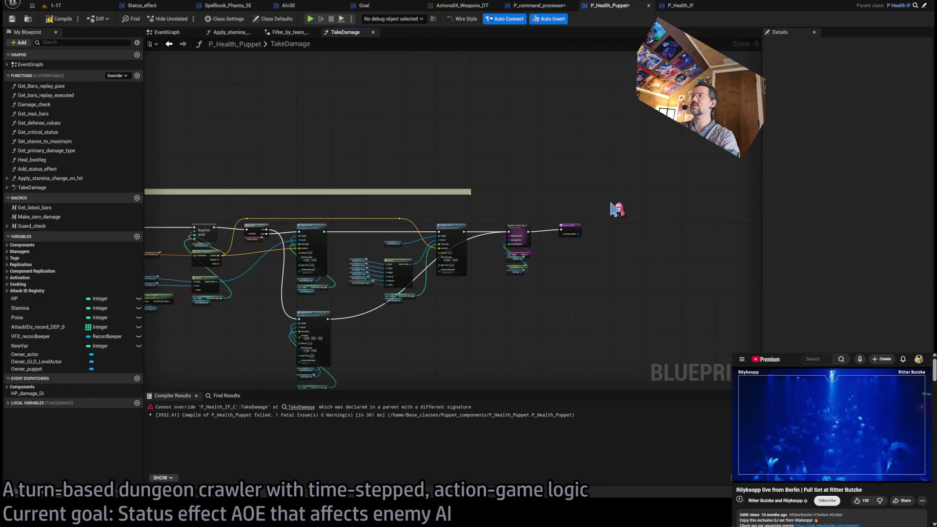
left_click(569, 229)
key("Delete")
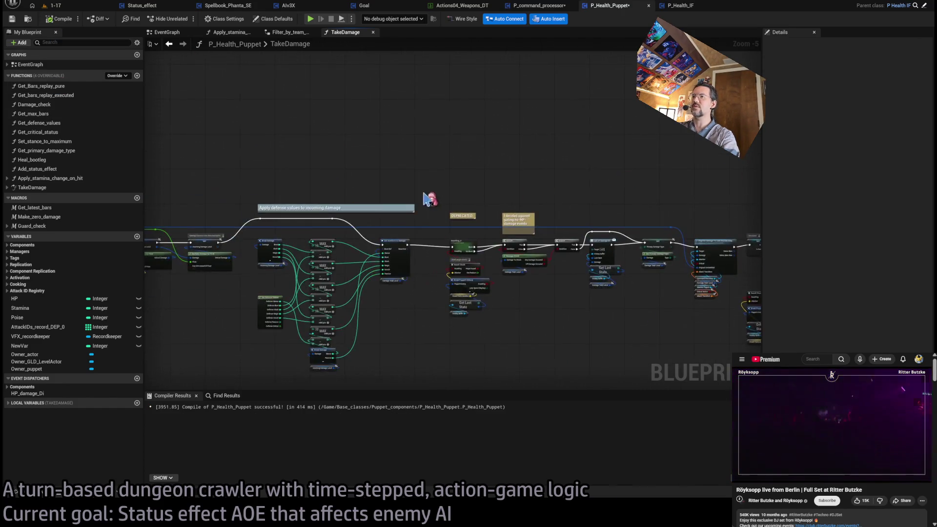
Step: Wire Filtered Out and Register_event_log_2's exec output into new plain Return Nodes
scroll(390, 191, "up", 5)
left_click_drag(423, 139, 536, 306)
left_click_drag(382, 312, 532, 309)
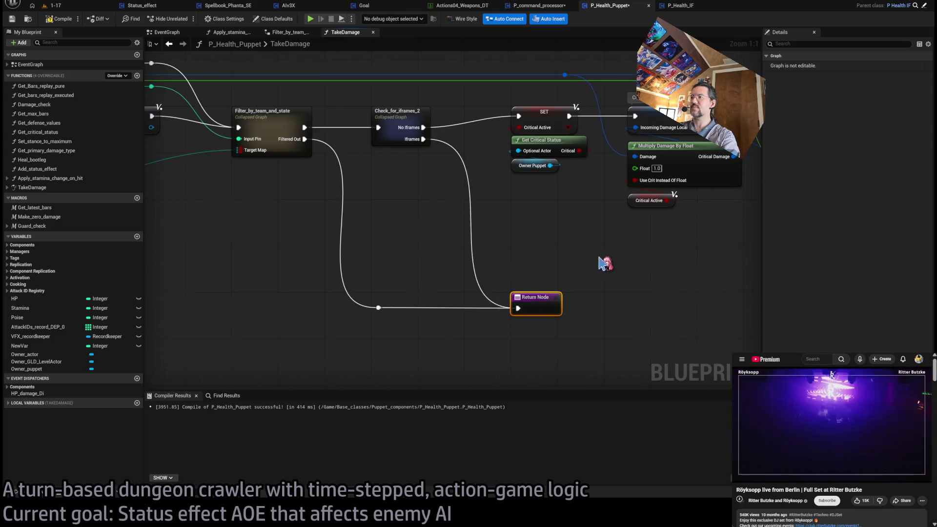
scroll(169, 249, "down", 6)
scroll(176, 250, "up", 6)
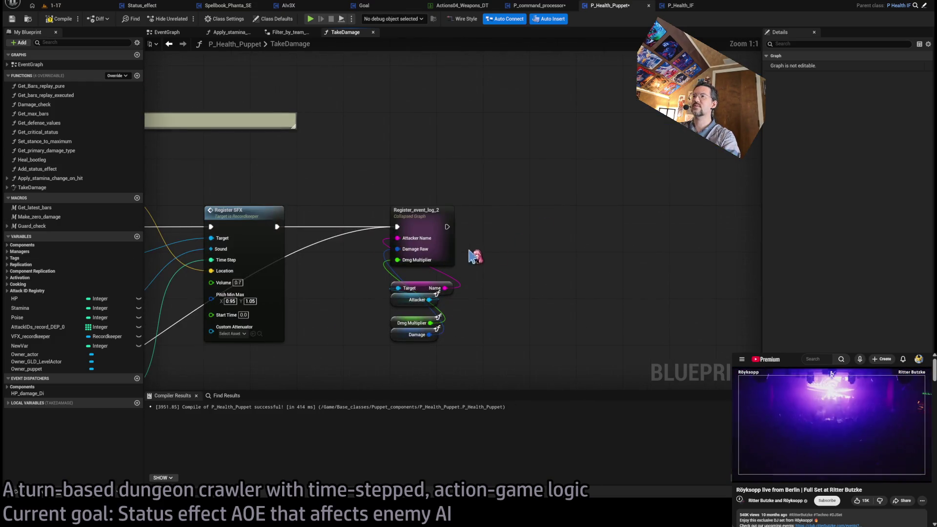
left_click_drag(448, 231, 560, 218)
left_click(461, 162)
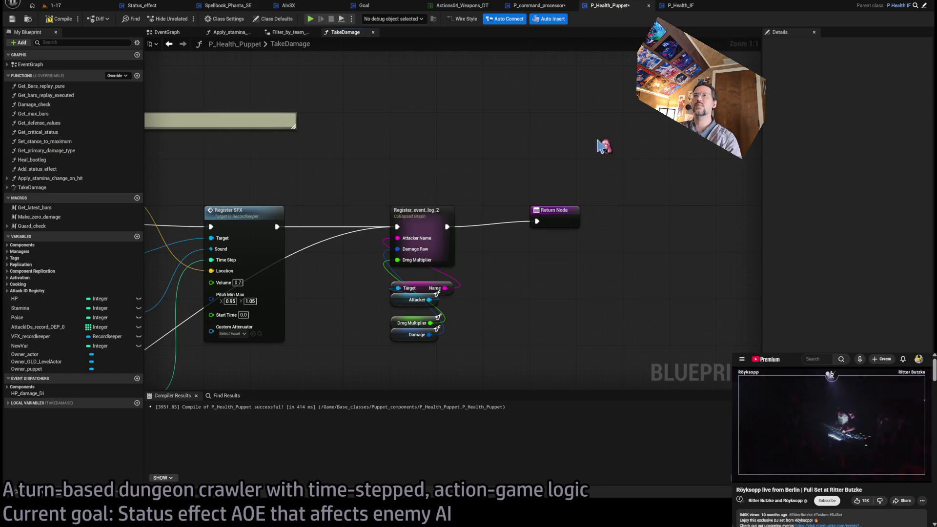
Step: Paste the attack-ID registry nodes and select them together with the puppet-state nodes
scroll(476, 186, "down", 4)
key("ctrl+v")
scroll(459, 262, "up", 1)
mouse_move(561, 225)
left_mouse_down()
mouse_move(359, 383)
mouse_move(350, 355)
left_mouse_up()
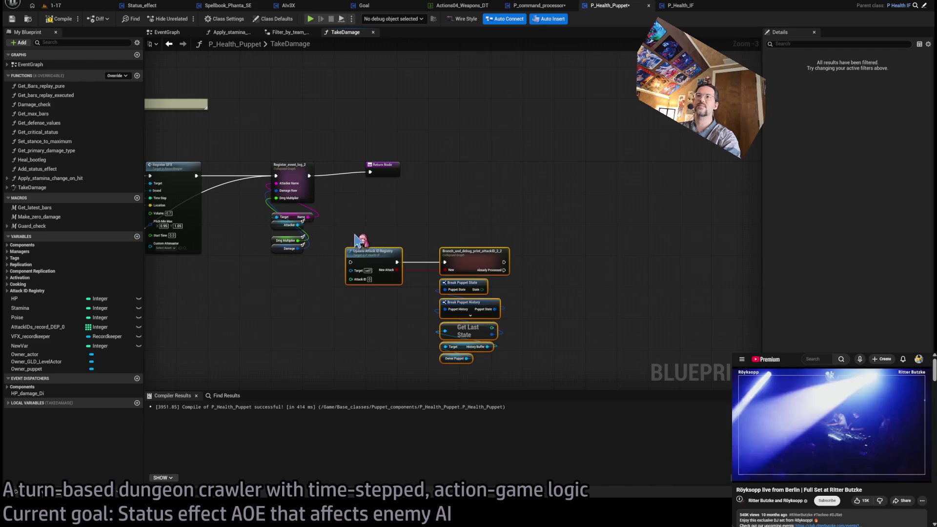
left_click(367, 275)
left_click_drag(545, 229, 370, 343)
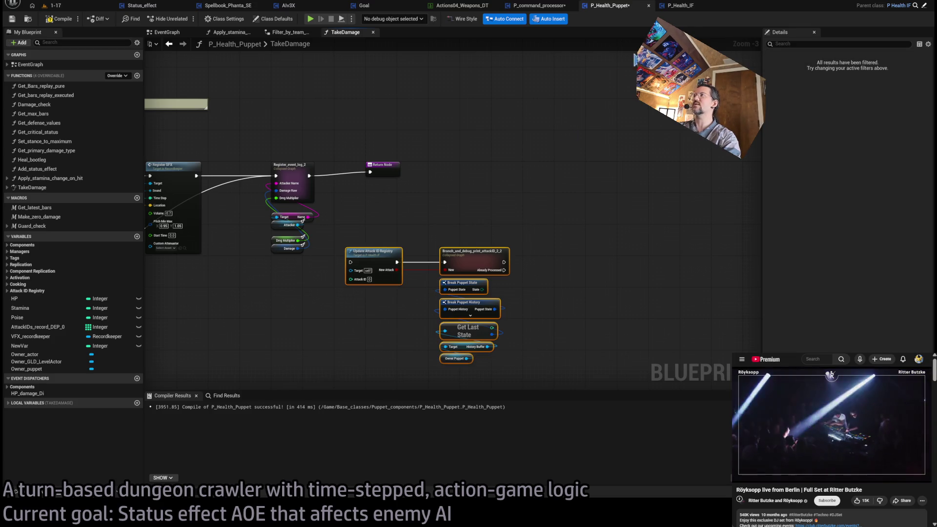
Step: Add a new function to the P_Health_IF blueprint
left_click(681, 5)
left_click_drag(45, 95, 320, 102)
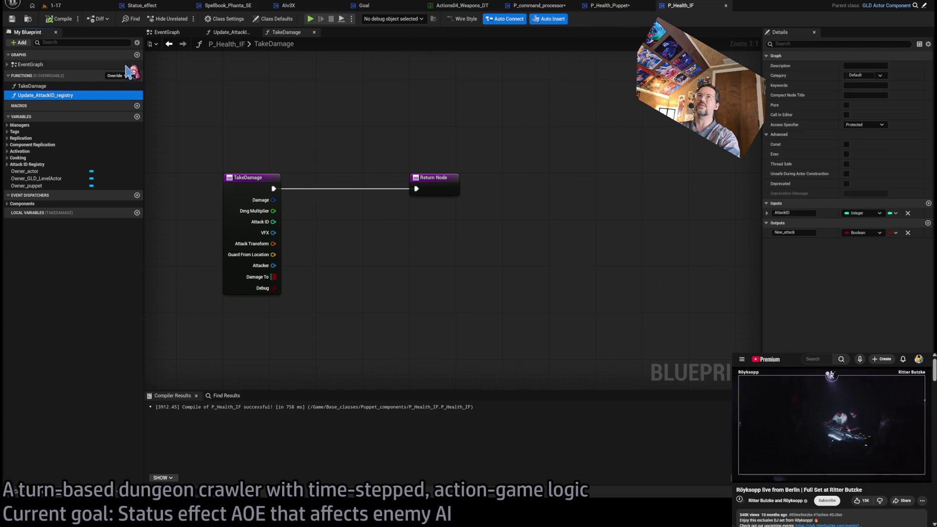
left_click(137, 76)
type("Gate_incoming_attack")
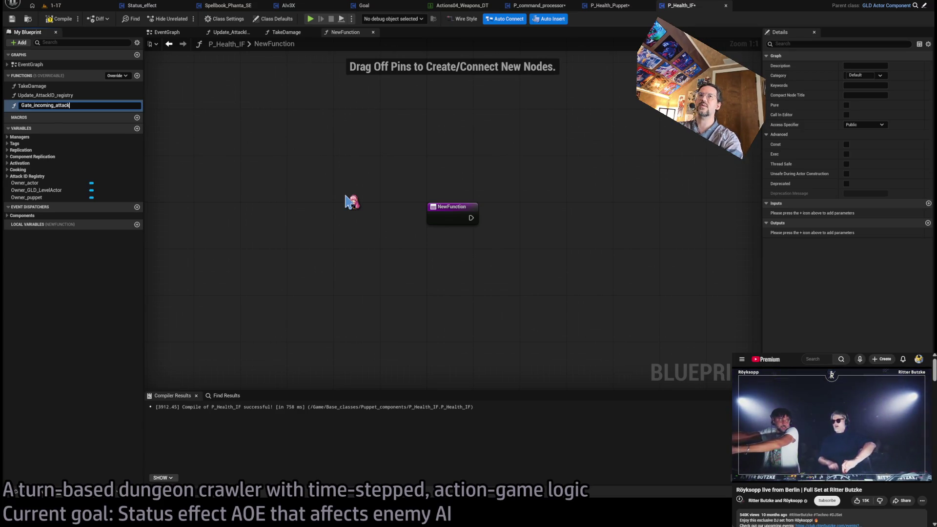
Step: Name the function Gate_incoming_attack and paste the copied attack-ID registry nodes beside its entry
key("Return")
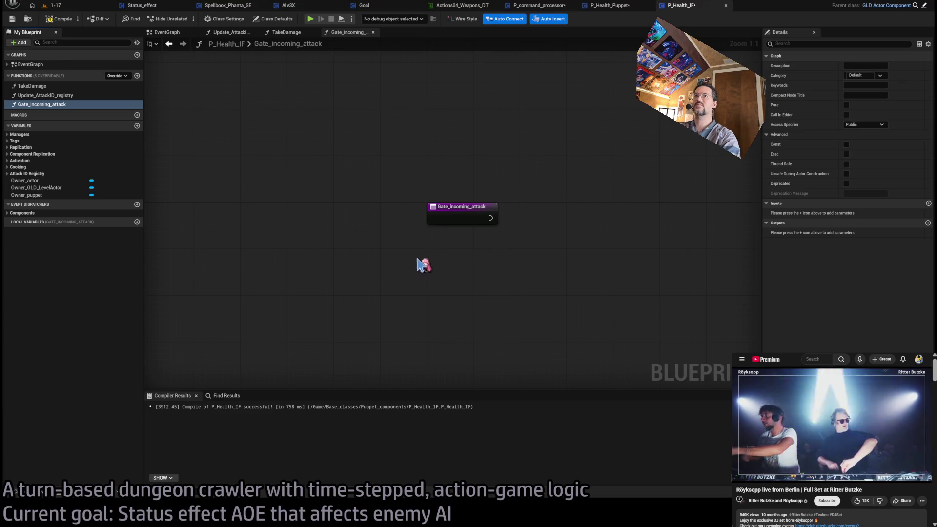
left_click(859, 86)
type("Check")
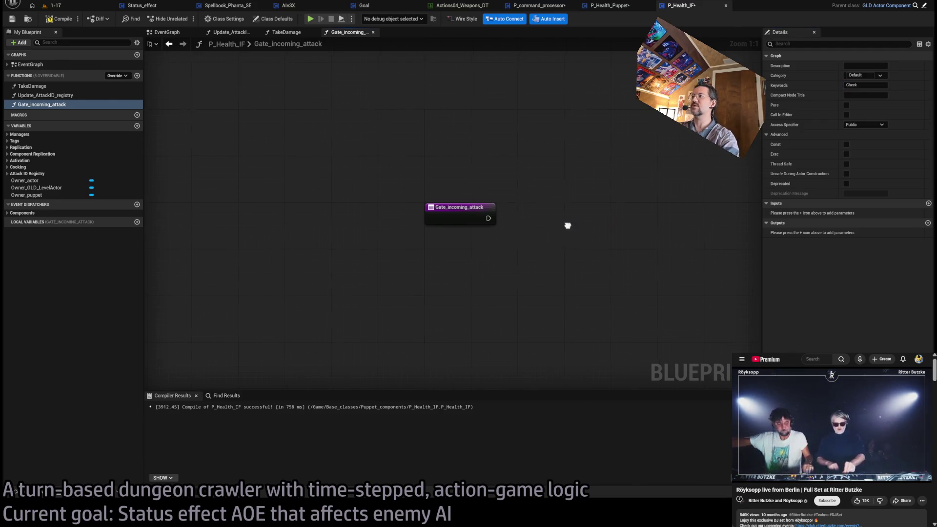
left_click_drag(566, 224, 427, 253)
key("ctrl+v")
mouse_move(396, 205)
left_mouse_down()
mouse_move(486, 224)
mouse_move(473, 221)
left_mouse_up()
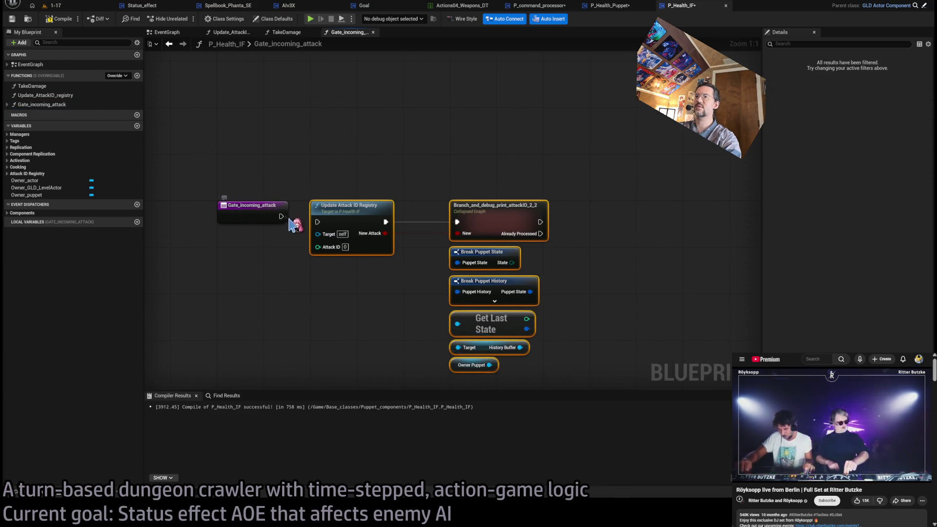
Step: Add an Attack ID input feeding the registry nodes, then go back to P_Health_Puppet
left_click_drag(310, 244, 275, 222)
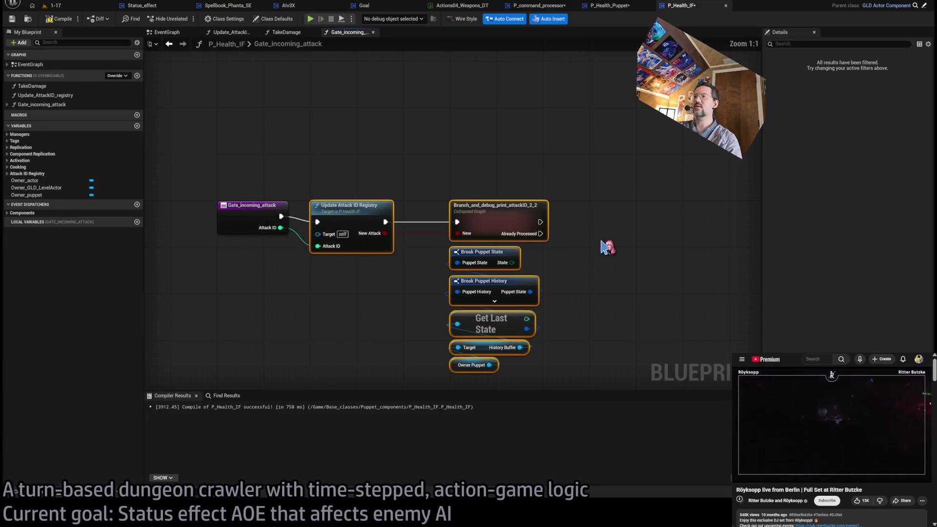
left_click_drag(615, 312, 586, 287)
left_click(501, 354)
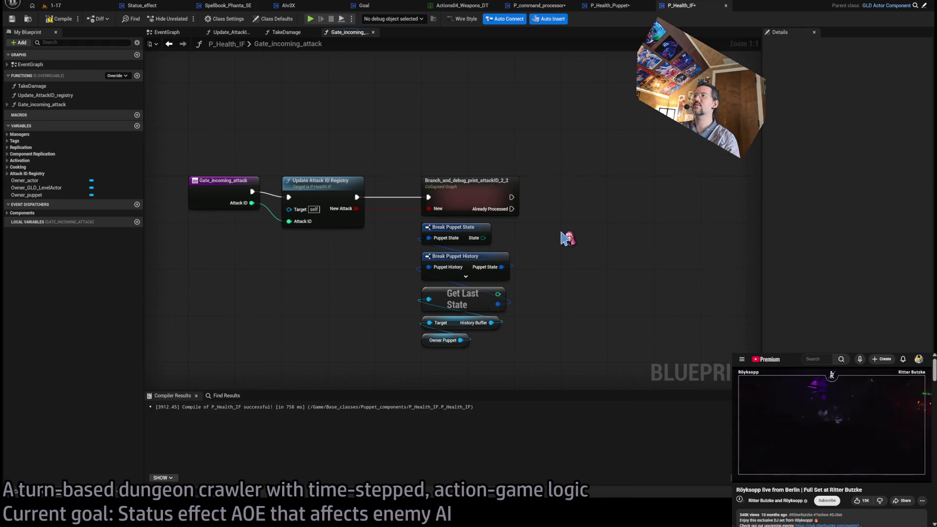
mouse_move(560, 225)
left_mouse_down()
mouse_move(403, 372)
mouse_move(398, 367)
left_mouse_up()
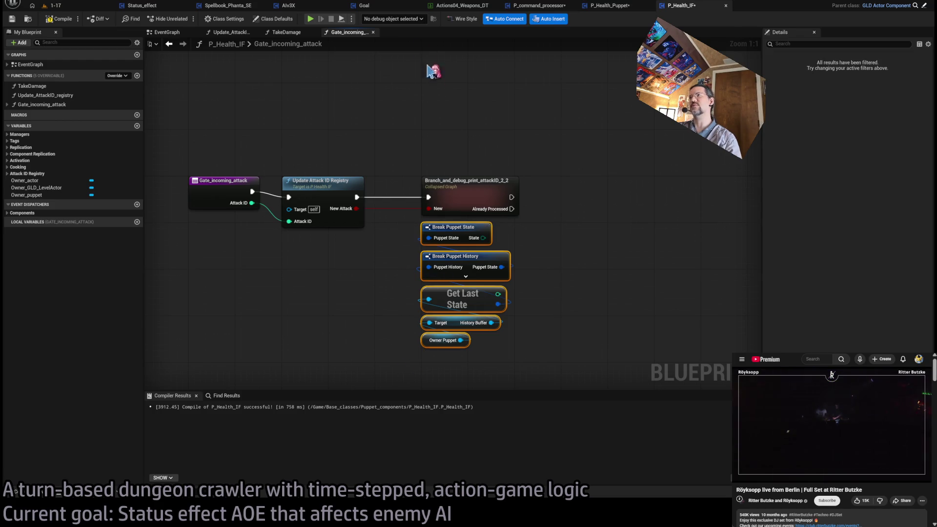
left_click(607, 6)
scroll(512, 194, "up", 5)
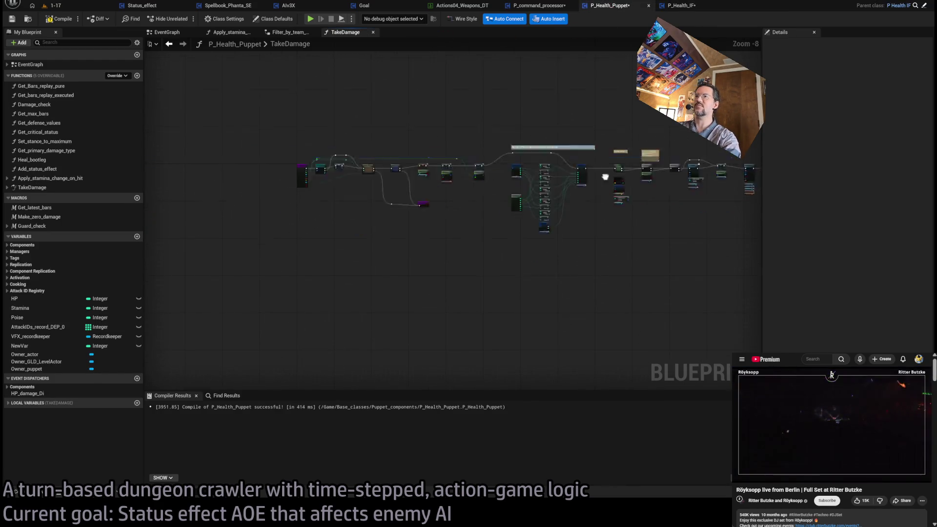
Step: Arrange the helper, Make Array and Check Puppet State nodes inside Filter_by_team_and_state
scroll(513, 193, "up", 3)
double_click(430, 180)
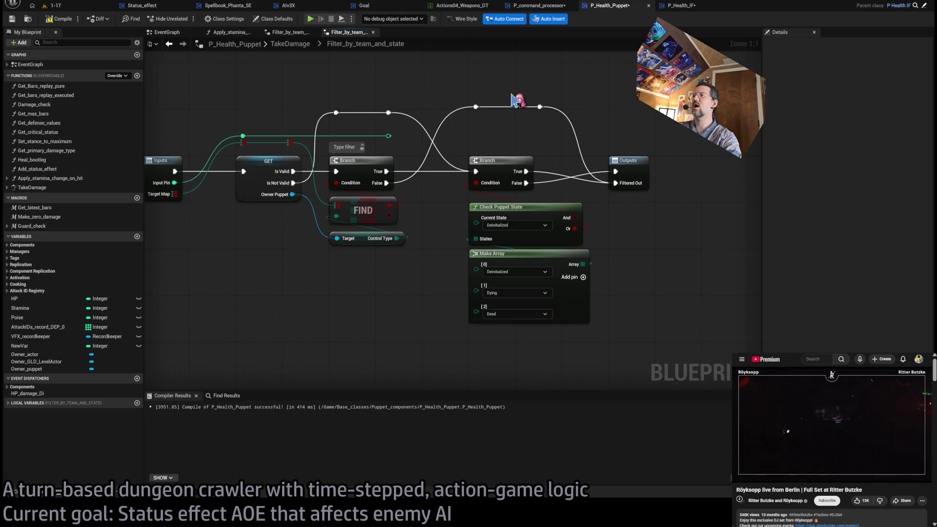
left_click(660, 11)
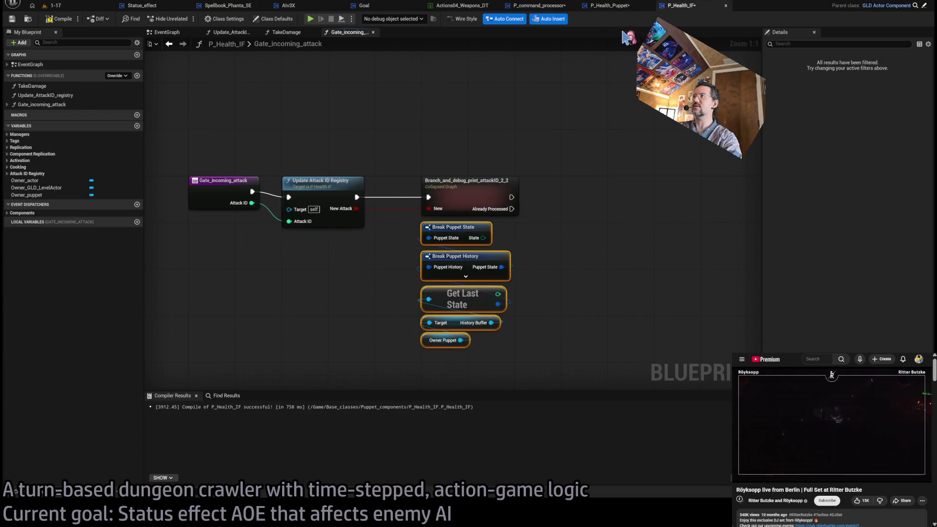
key("ctrl+z")
key("ctrl+z")
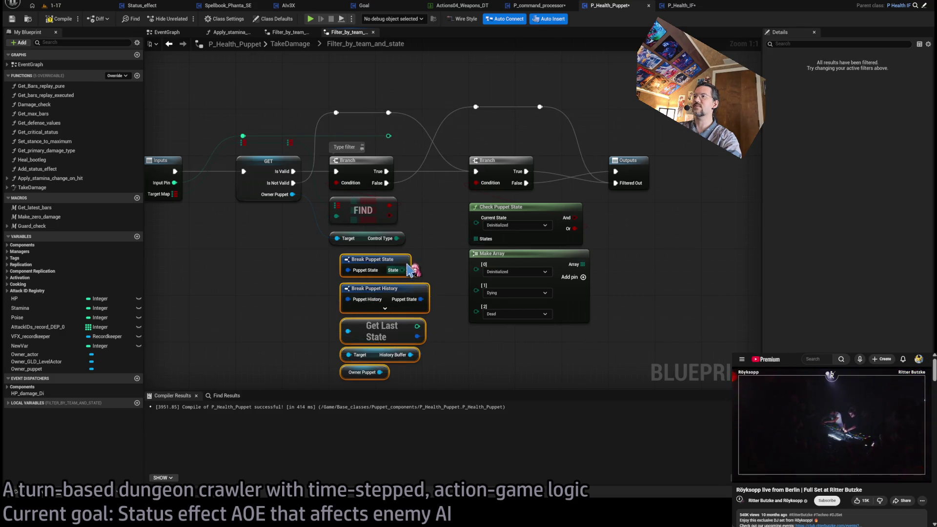
key("Home")
left_click_drag(396, 210, 380, 227)
left_click(465, 297)
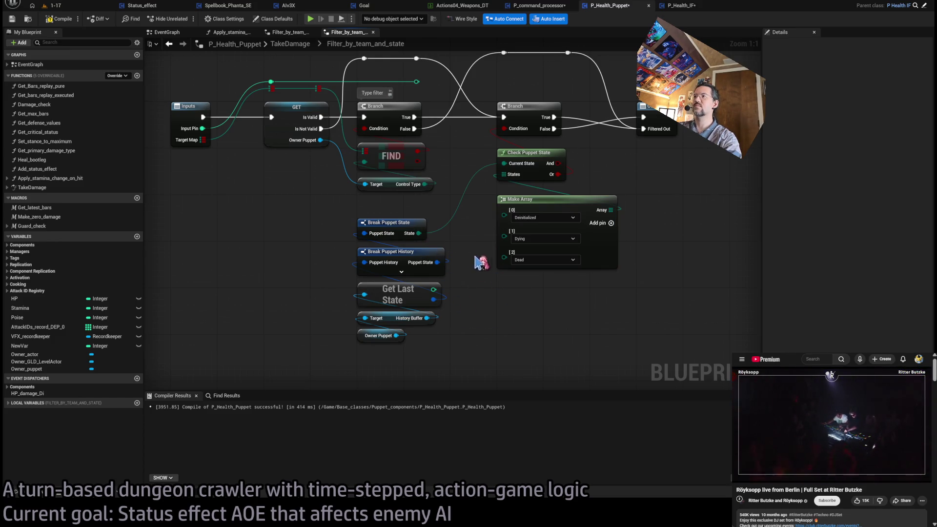
mouse_move(536, 199)
left_mouse_down()
mouse_move(431, 349)
mouse_move(397, 351)
left_mouse_up()
left_click(468, 239)
mouse_move(522, 155)
left_mouse_down()
mouse_move(520, 232)
mouse_move(520, 222)
left_mouse_up()
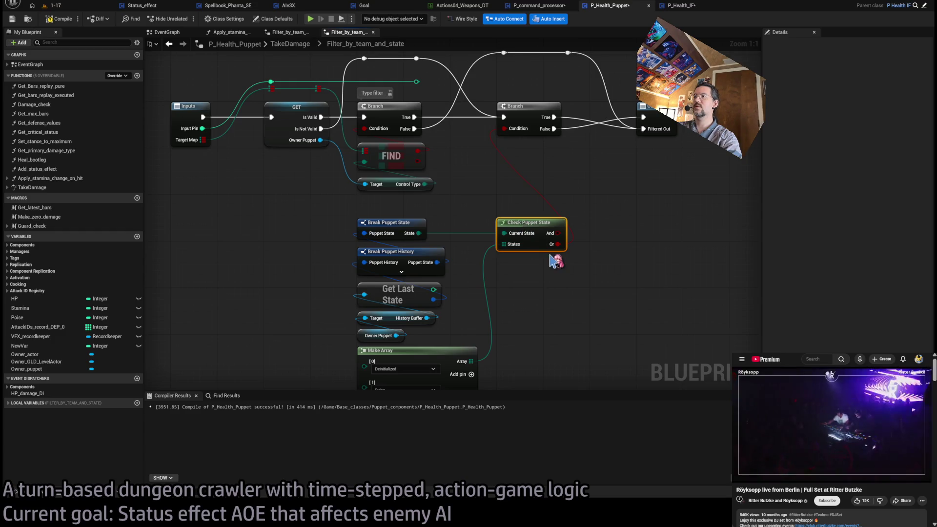
scroll(542, 244, "down", 1)
left_click(564, 265)
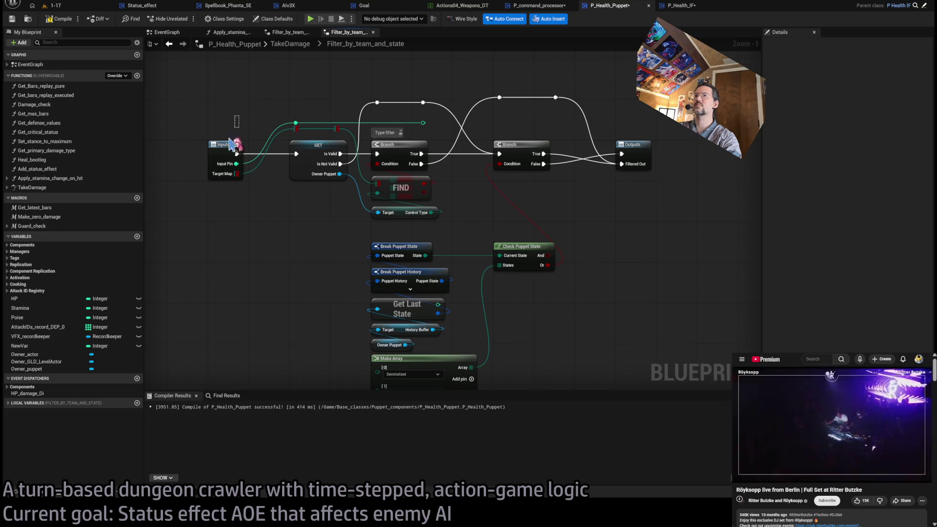
Step: Remove the unused InputPin input from Filter_by_team_and_state and tidy the reroute wiring
left_click(233, 145)
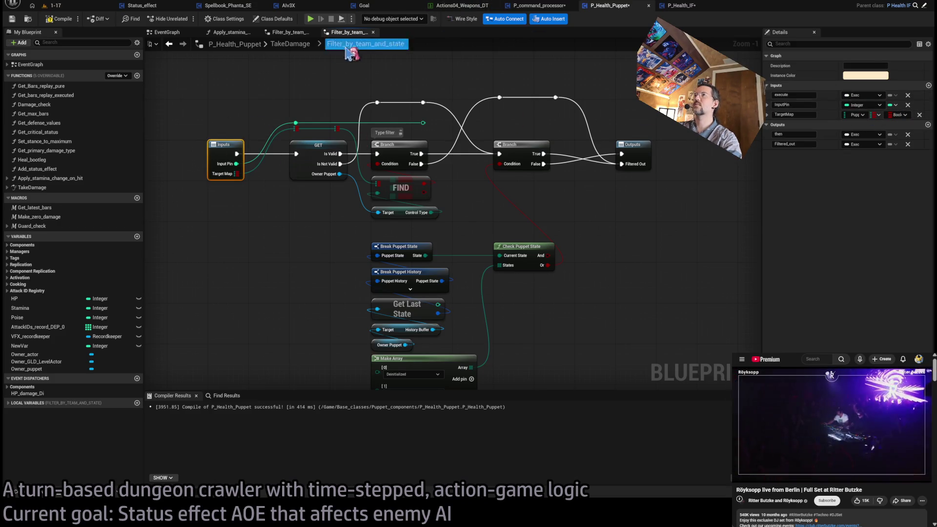
left_click(290, 44)
scroll(444, 216, "up", 3)
left_click(629, 161)
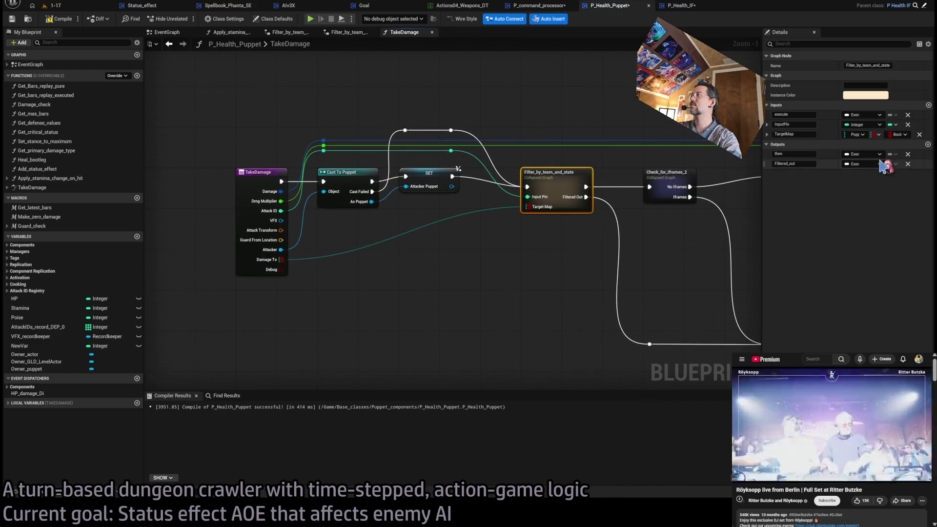
left_click(907, 124)
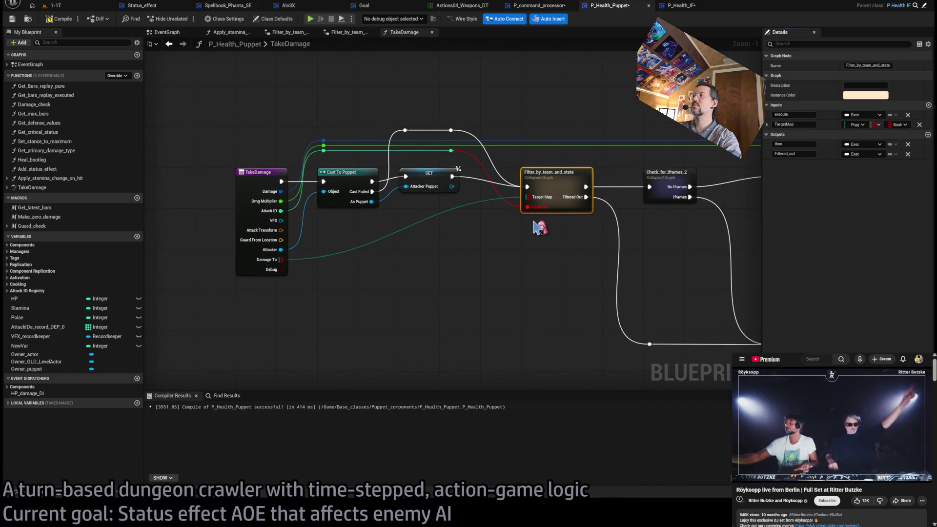
left_click_drag(451, 150, 324, 152)
left_click_drag(260, 163, 257, 221)
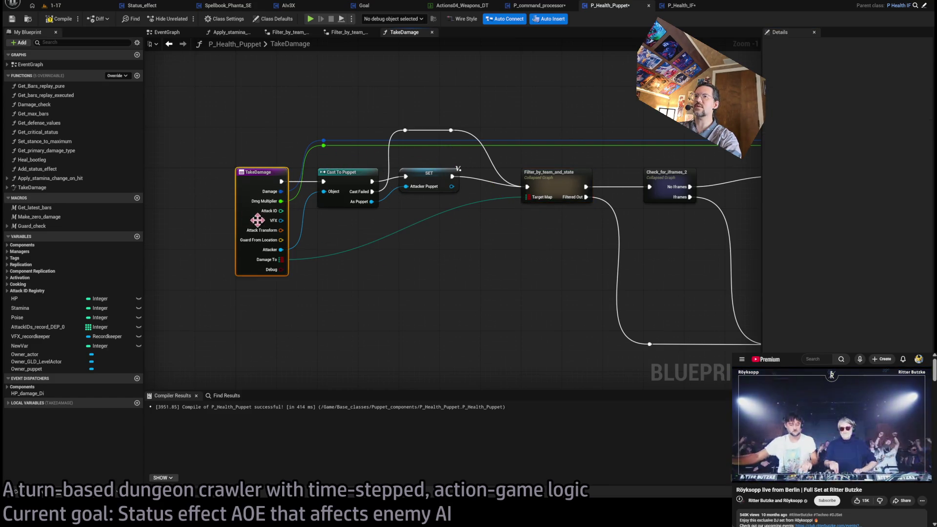
left_click(451, 272)
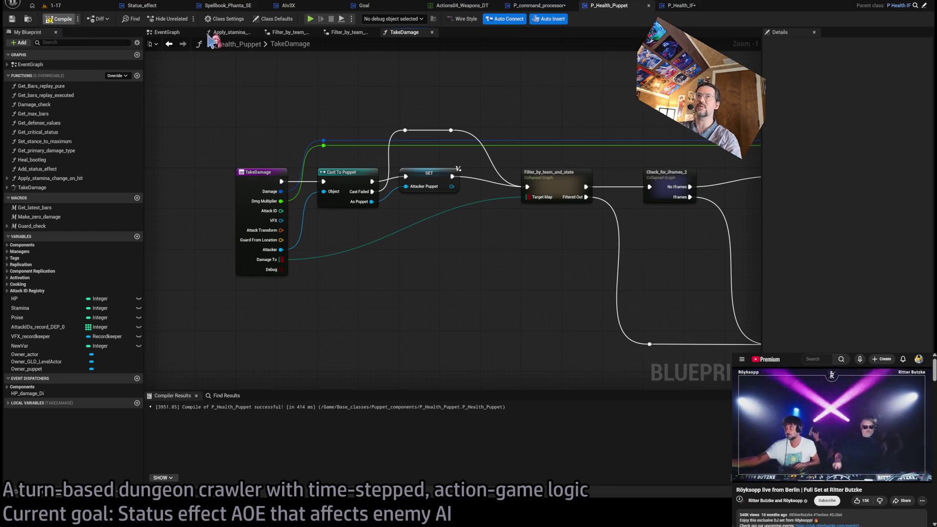
Step: In P_command_processor, survey Hitbox_substepper's trace, loop, Branch and Break Hit Result nodes
left_click(544, 8)
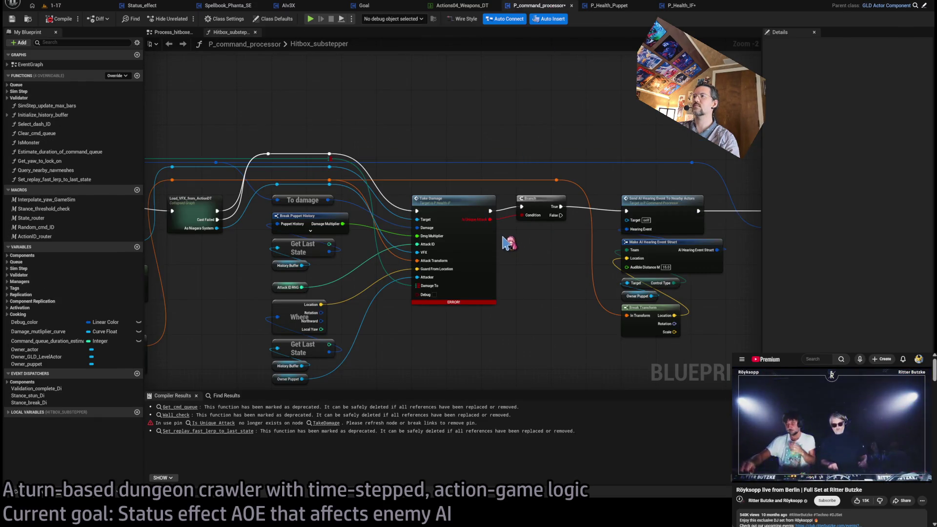
scroll(507, 242, "up", 2)
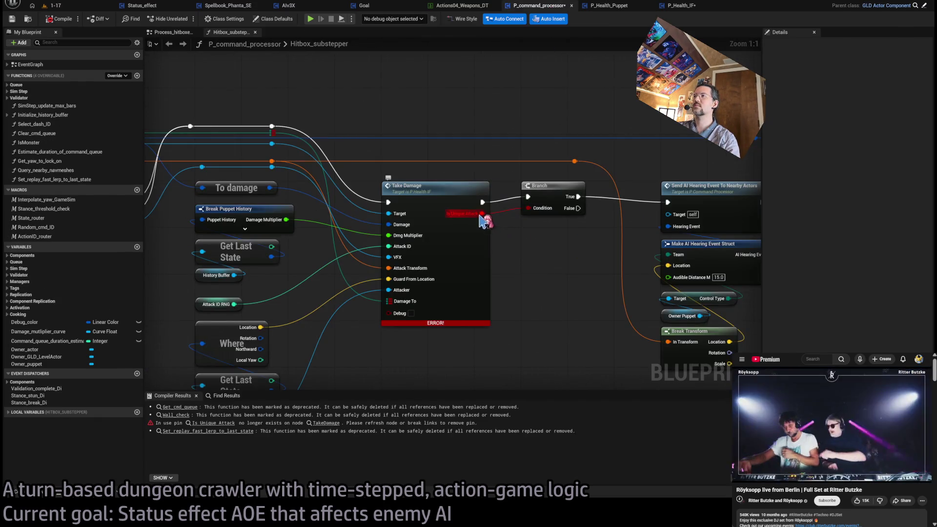
scroll(483, 220, "down", 4)
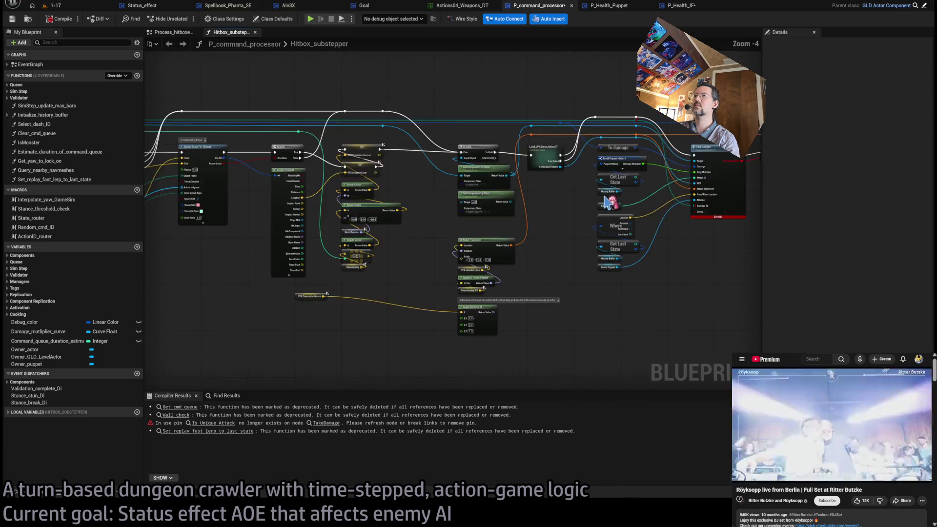
scroll(504, 260, "up", 2)
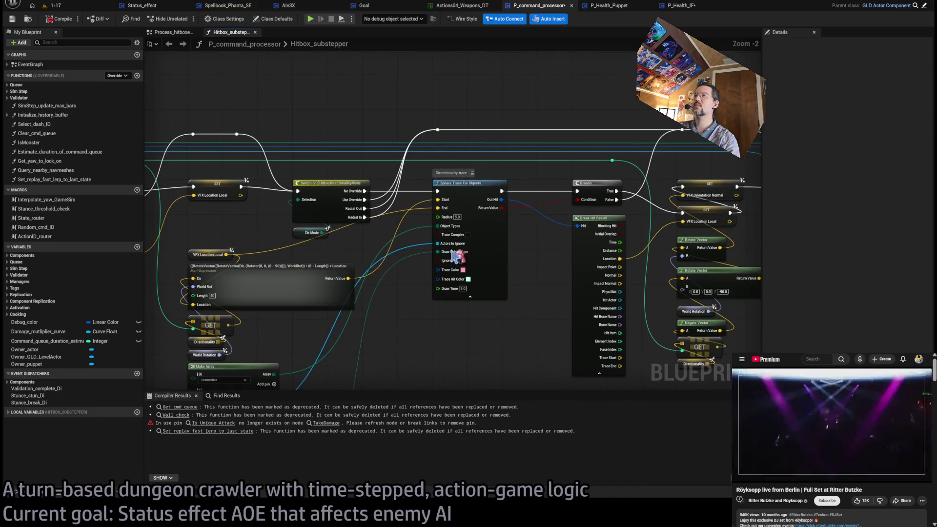
left_click_drag(457, 254, 732, 227)
left_click_drag(510, 216, 697, 246)
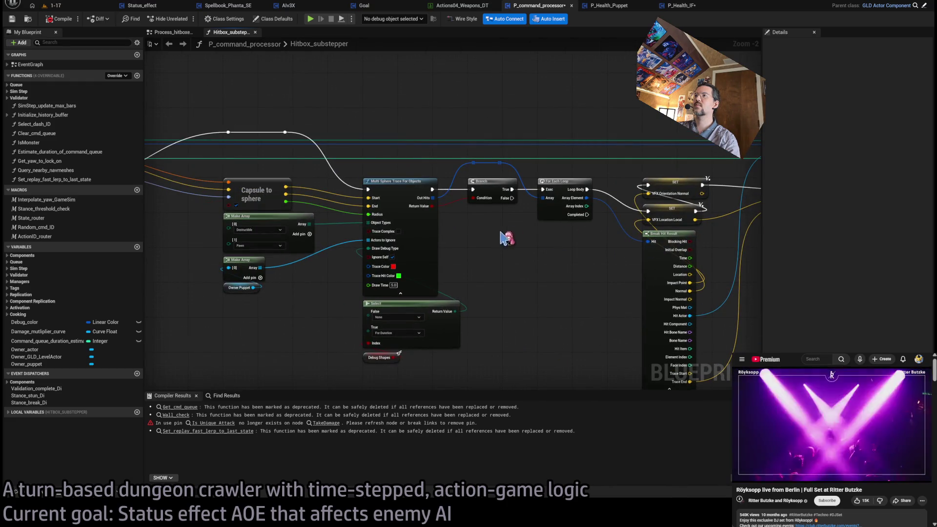
mouse_move(342, 268)
left_mouse_down()
mouse_move(278, 269)
mouse_move(342, 269)
mouse_move(664, 210)
mouse_move(732, 220)
left_mouse_up()
mouse_move(510, 173)
left_mouse_down()
mouse_move(558, 167)
mouse_move(582, 183)
mouse_move(602, 218)
mouse_move(449, 219)
mouse_move(471, 229)
left_mouse_up()
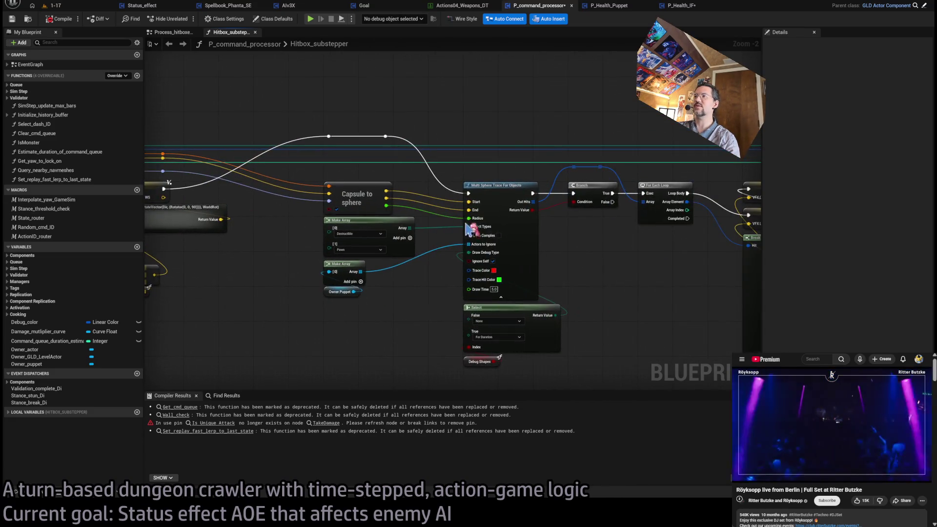
left_click_drag(615, 244, 393, 210)
scroll(393, 210, "up", 2)
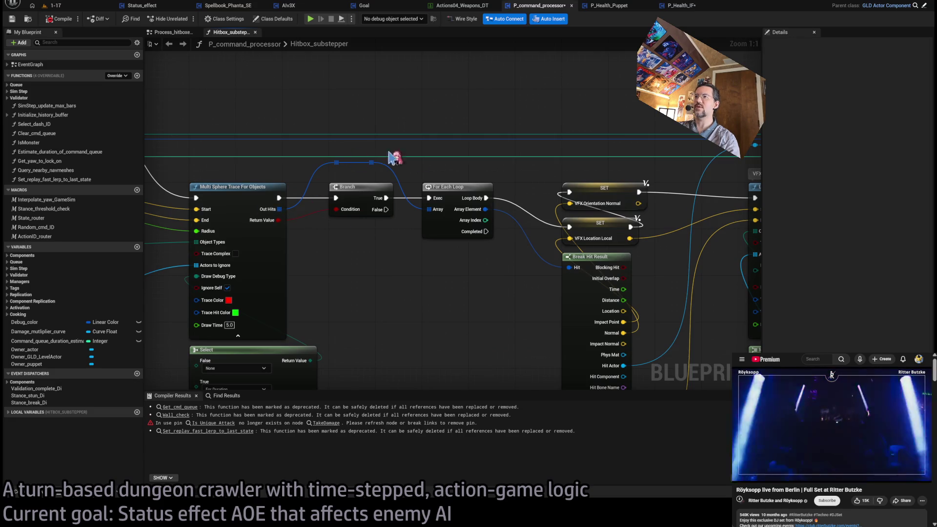
left_click_drag(392, 157, 378, 238)
mouse_move(437, 243)
left_mouse_down()
mouse_move(445, 279)
mouse_move(411, 194)
left_mouse_up()
left_click_drag(468, 273, 486, 253)
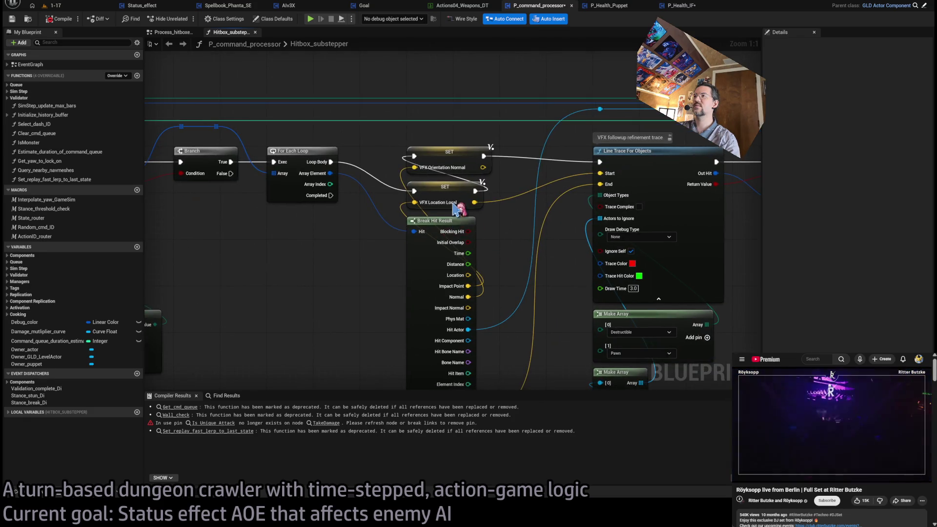
scroll(498, 278, "down", 1)
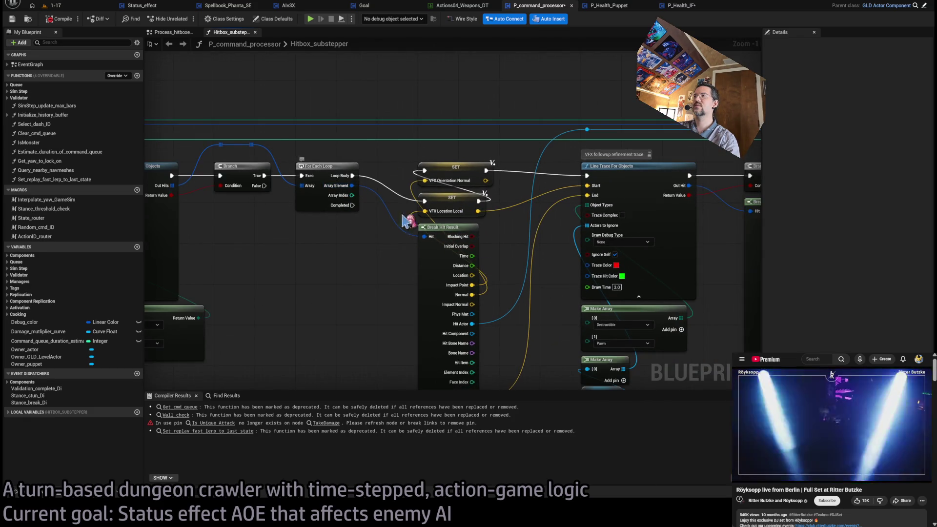
mouse_move(505, 249)
left_mouse_down()
mouse_move(476, 227)
mouse_move(610, 207)
mouse_move(286, 176)
left_mouse_up()
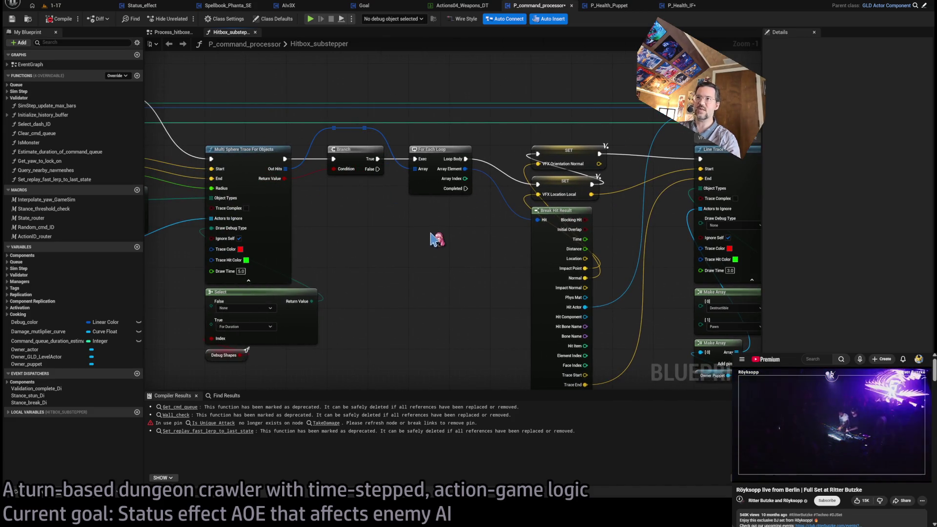
Step: Shift the trace nodes right and paste a Get Component by Class node near the For Each Loop
scroll(431, 239, "down", 9)
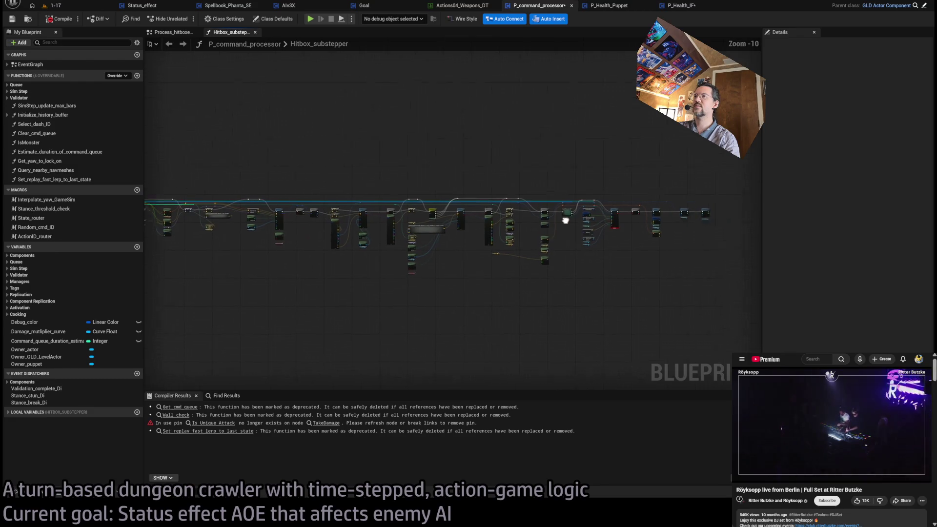
scroll(311, 220, "up", 7)
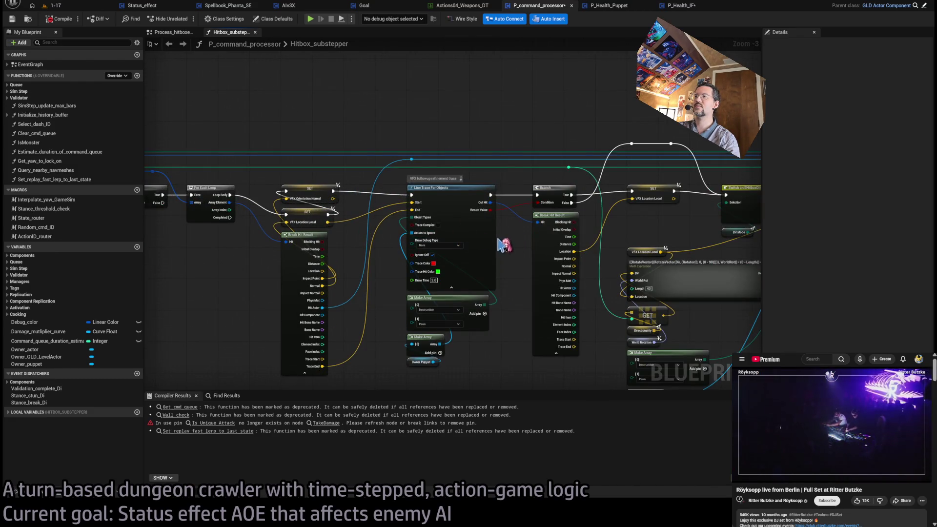
scroll(498, 244, "down", 3)
scroll(292, 239, "up", 6)
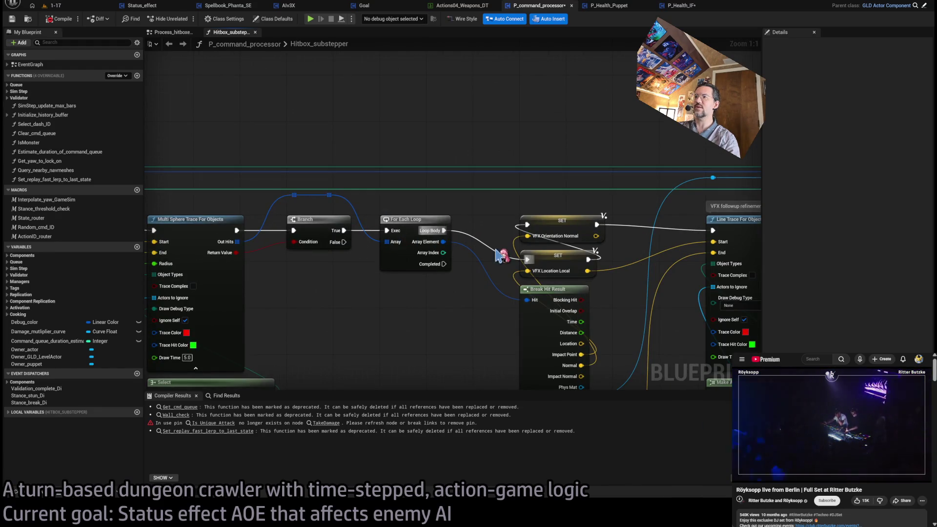
scroll(492, 256, "down", 12)
left_click_drag(652, 205, 337, 358)
scroll(461, 263, "up", 11)
left_click_drag(458, 264, 561, 209)
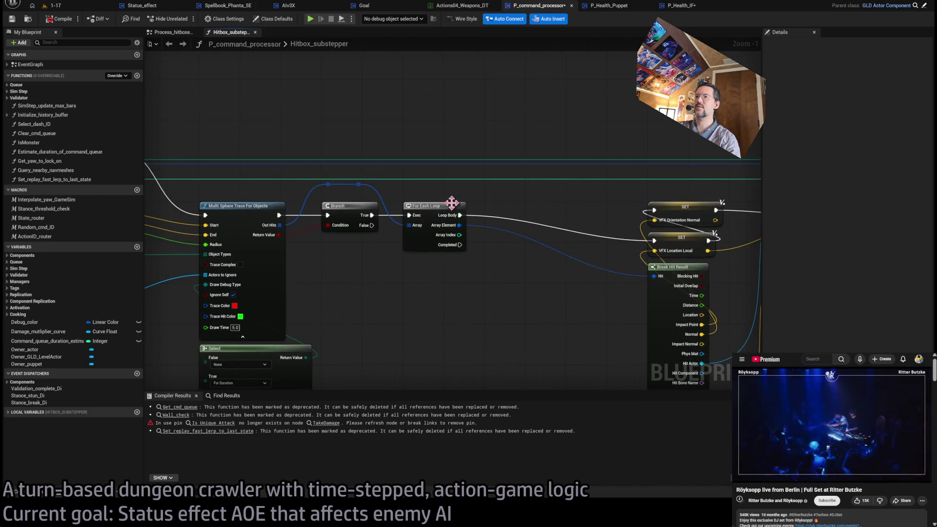
scroll(458, 235, "up", 1)
scroll(532, 269, "down", 3)
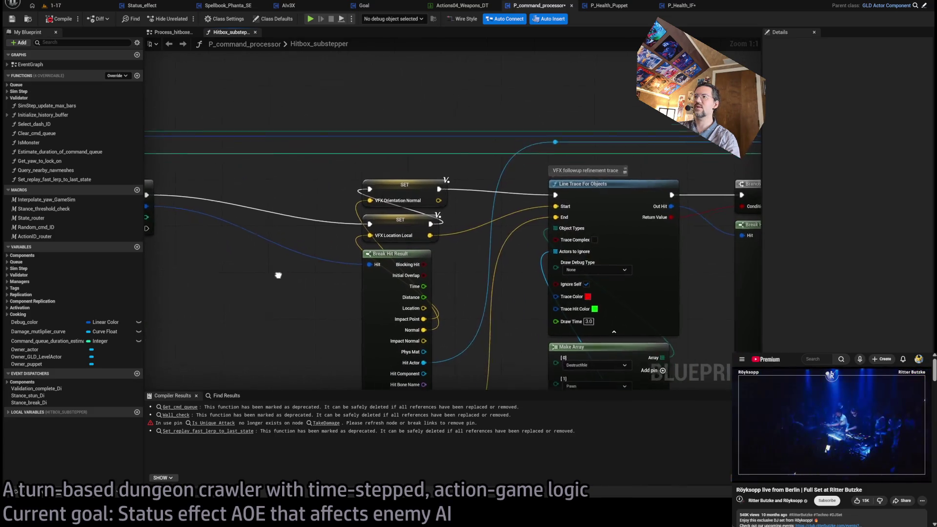
left_click_drag(472, 238, 163, 253)
left_click_drag(206, 179, 336, 180)
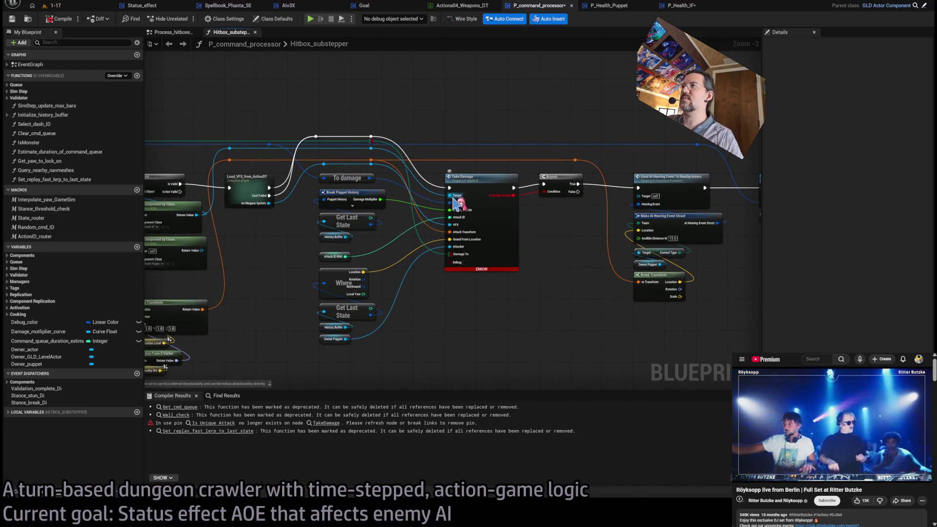
left_click_drag(398, 220, 512, 220)
scroll(227, 220, "down", 2)
mouse_move(227, 220)
left_mouse_down()
mouse_move(527, 268)
mouse_move(667, 265)
mouse_move(520, 261)
left_mouse_up()
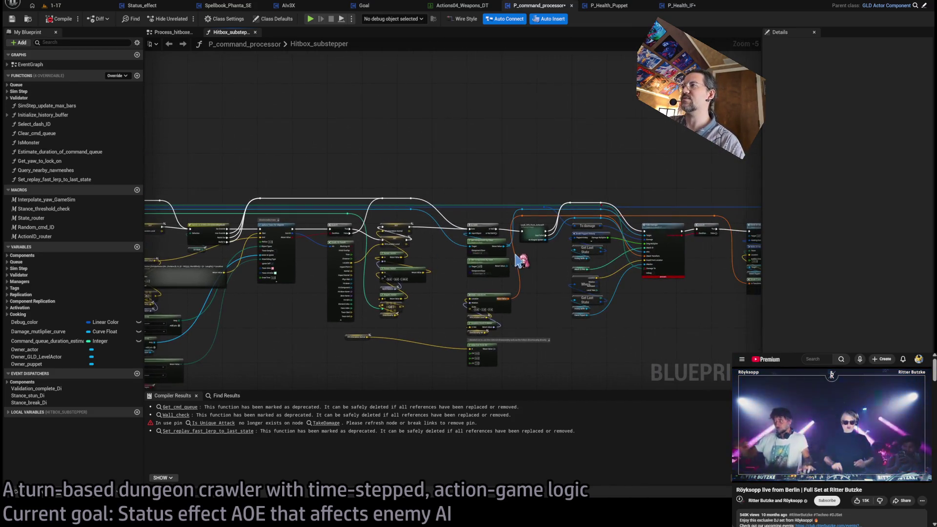
scroll(463, 258, "up", 6)
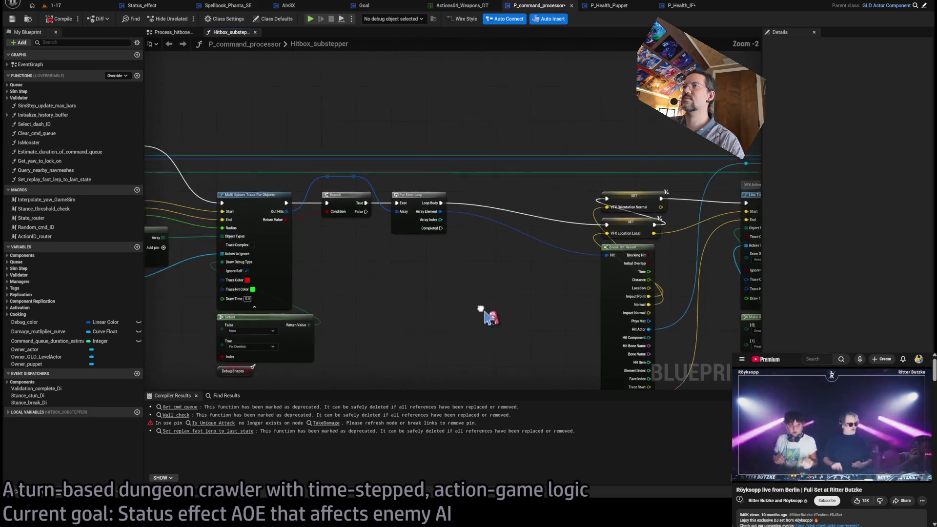
key("ctrl+v")
Step: Break the loop's hit result and feed the hit actor into Get Component by Class
left_click_drag(445, 195, 409, 281)
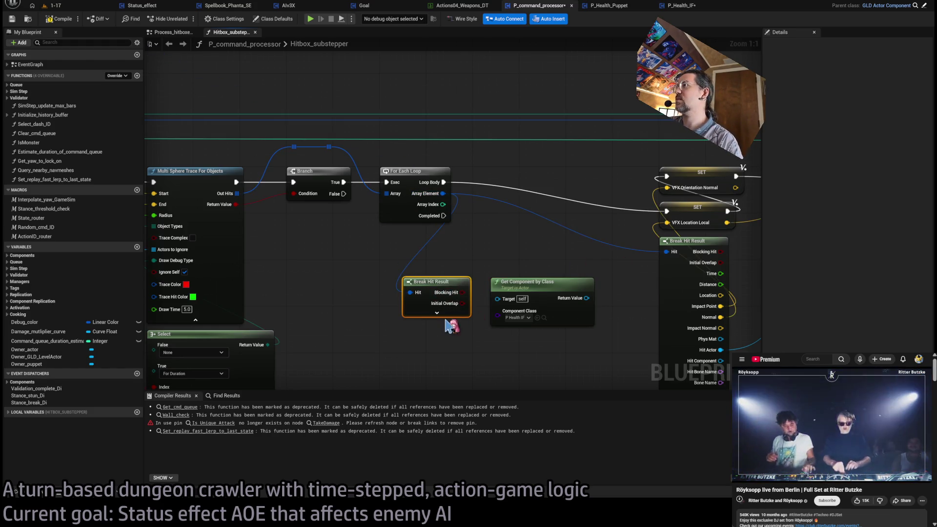
left_click_drag(468, 331, 426, 234)
mouse_move(422, 295)
left_mouse_down()
mouse_move(441, 262)
mouse_move(447, 207)
left_mouse_up()
mouse_move(390, 185)
left_mouse_down()
mouse_move(437, 251)
mouse_move(478, 250)
mouse_move(309, 299)
mouse_move(195, 304)
left_mouse_up()
scroll(495, 263, "down", 2)
scroll(495, 264, "down", 1)
left_click_drag(439, 302, 381, 307)
mouse_move(488, 307)
left_mouse_down()
mouse_move(439, 312)
mouse_move(545, 300)
left_mouse_up()
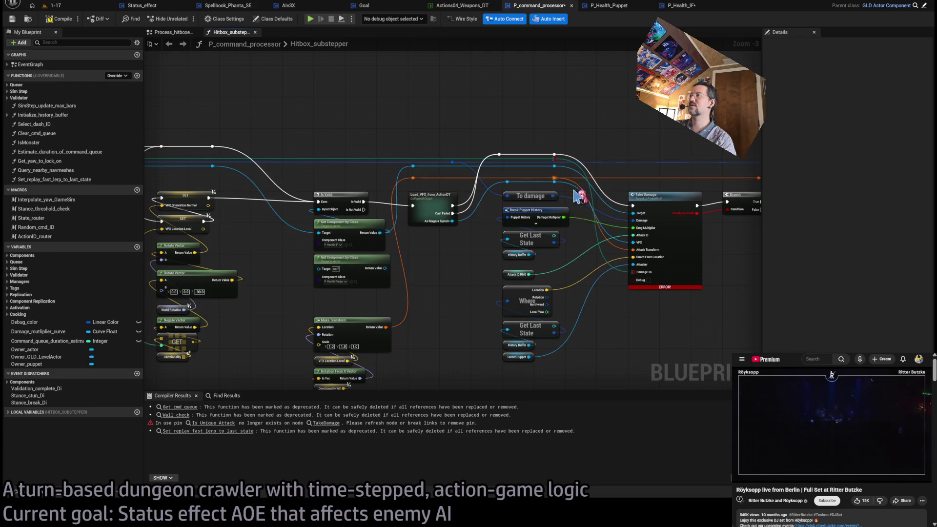
Step: Hide Break Hit Result's unused pins, connect the component to Gate Incoming Attack, and open it
scroll(655, 333, "down", 3)
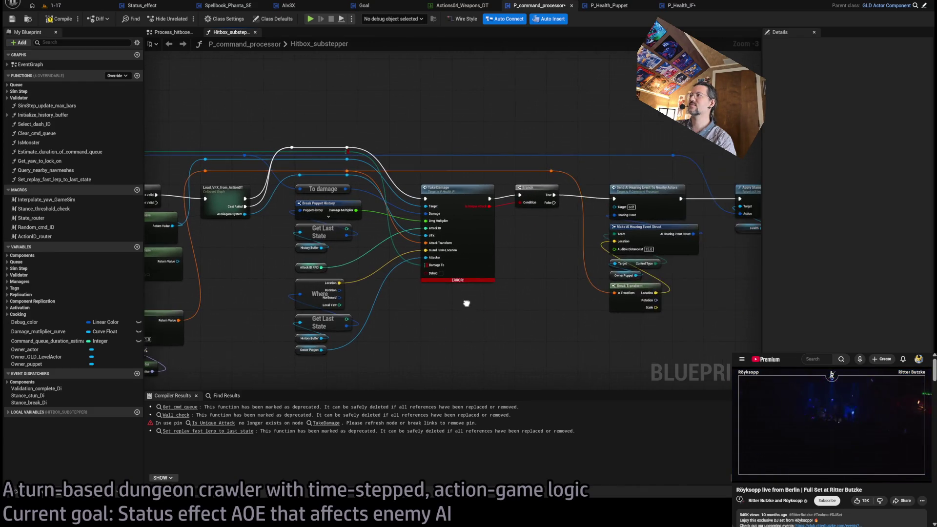
scroll(477, 251, "up", 3)
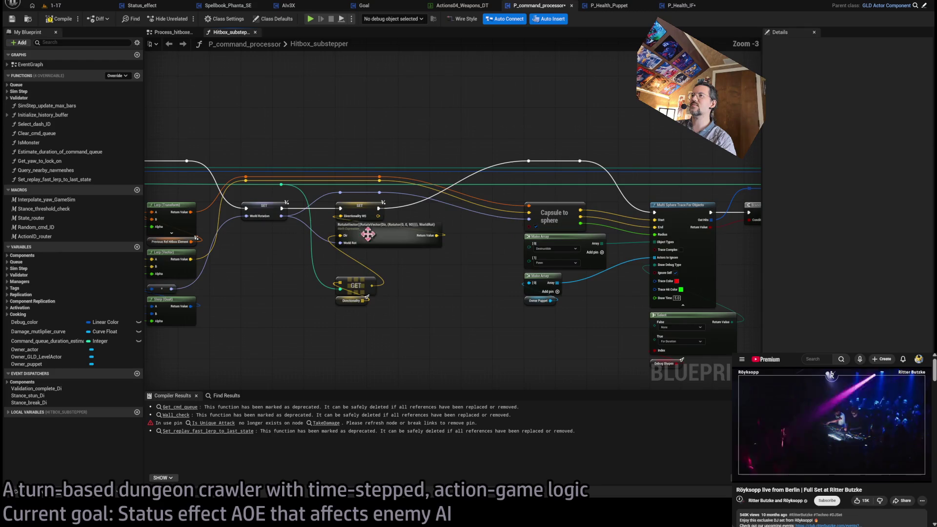
scroll(678, 257, "down", 3)
scroll(634, 266, "up", 1)
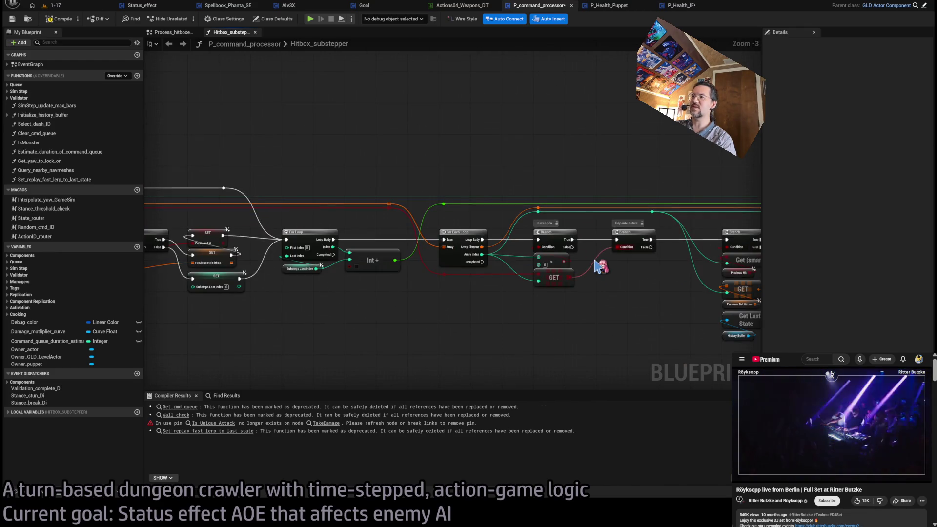
scroll(405, 237, "up", 2)
scroll(431, 249, "down", 3)
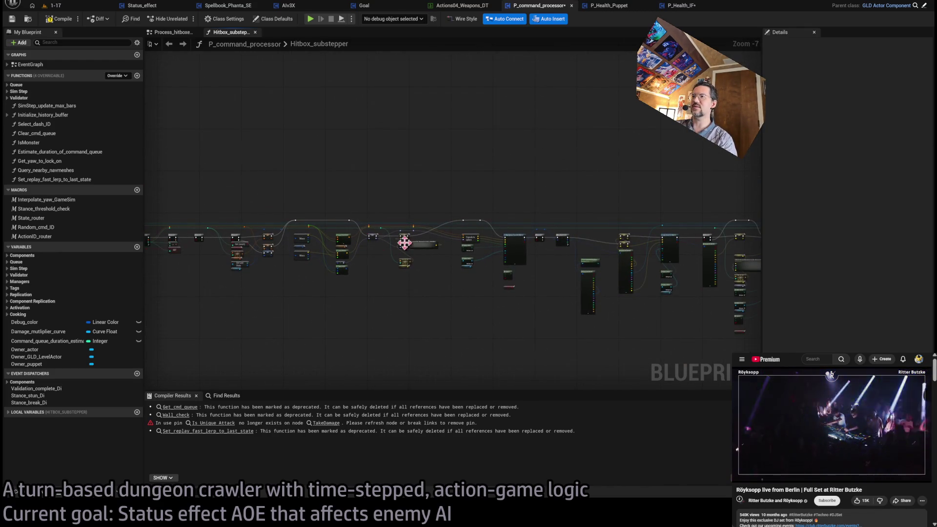
scroll(537, 259, "up", 6)
scroll(548, 276, "down", 1)
mouse_move(548, 277)
left_mouse_down()
mouse_move(457, 271)
mouse_move(517, 296)
left_mouse_up()
left_click_drag(594, 318, 588, 243)
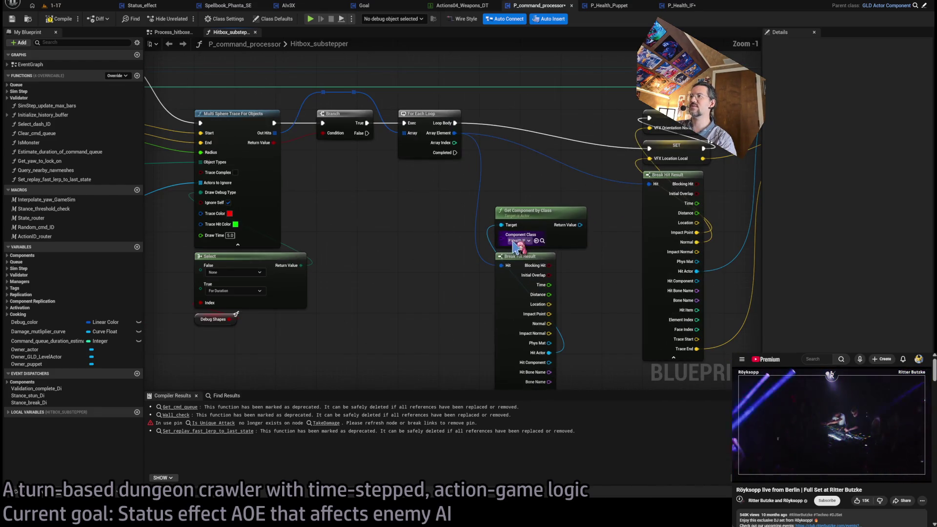
left_click_drag(519, 249, 469, 213)
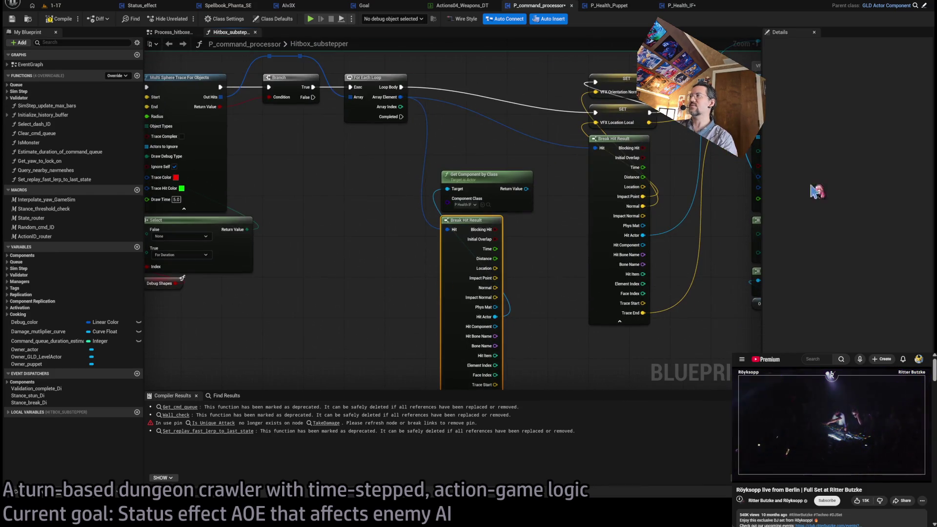
left_click_drag(455, 280, 554, 224)
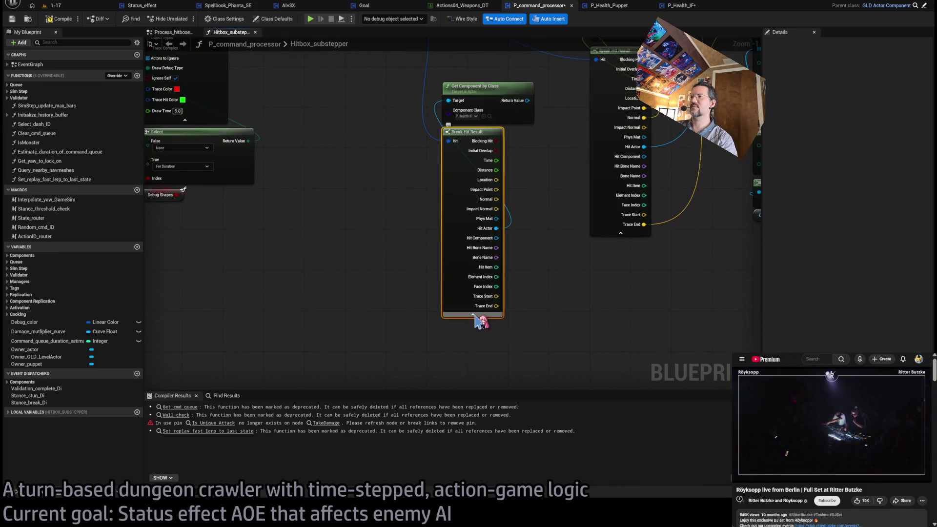
left_click(479, 317)
left_click(489, 217)
left_click_drag(536, 227, 477, 181)
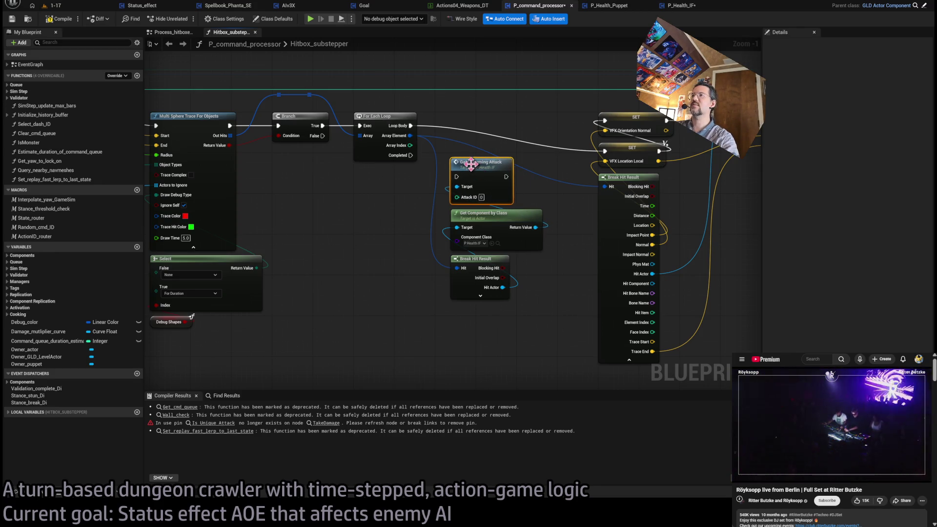
double_click(478, 166)
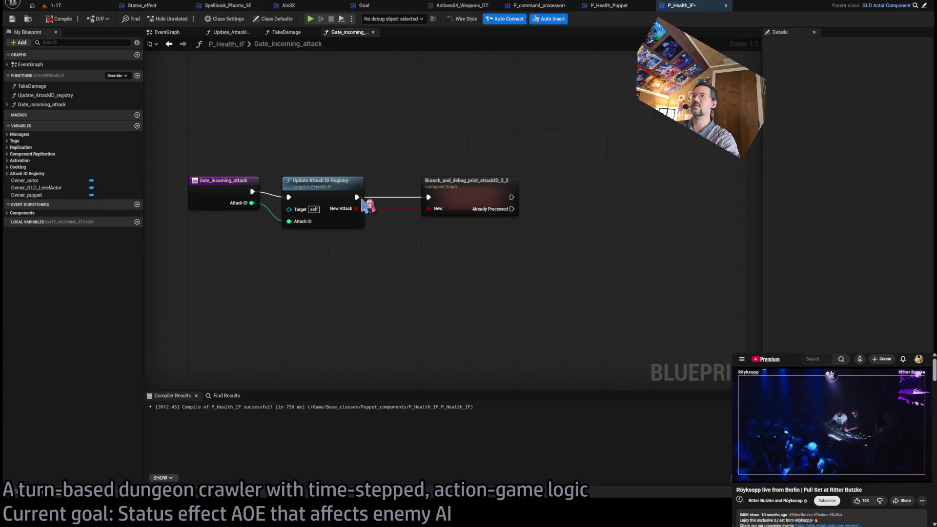
Step: Add a Return Node after the collapsed debug graph and give the function a Boolean output
left_click(209, 180)
left_click(436, 257)
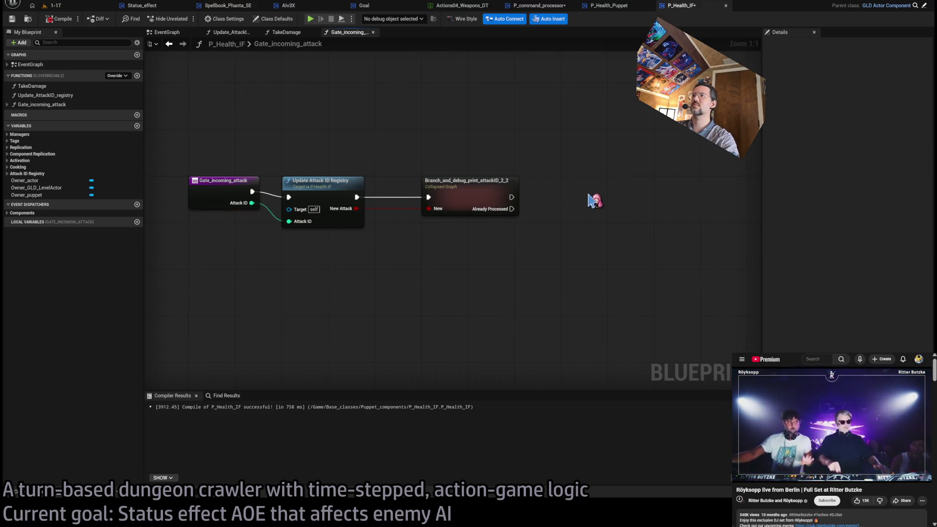
left_click_drag(514, 197, 587, 178)
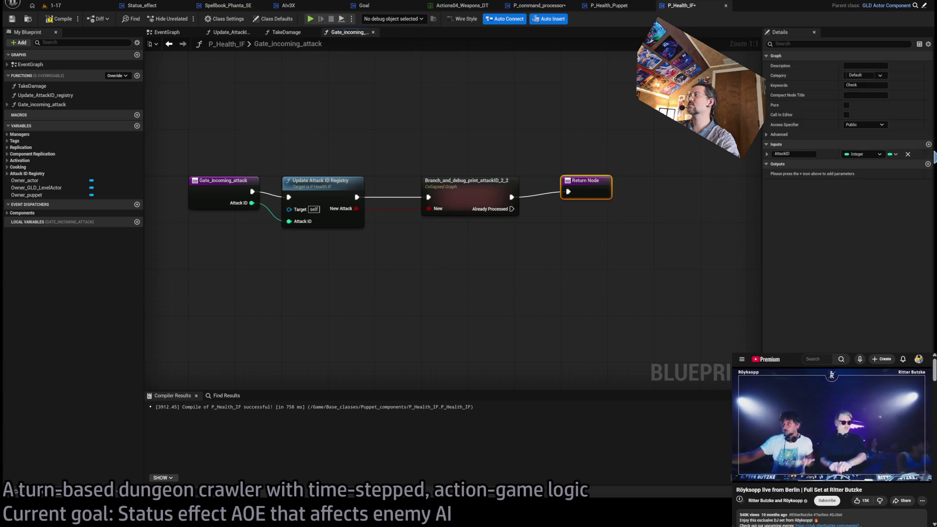
left_click(928, 164)
Step: Look inside the debug graph, then move the Return Node further right
double_click(471, 194)
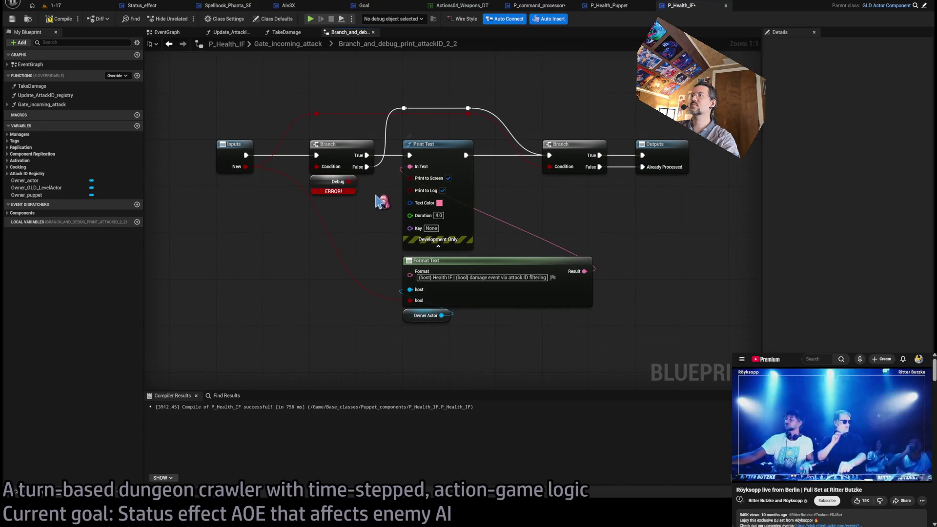
left_click(288, 32)
left_click(348, 32)
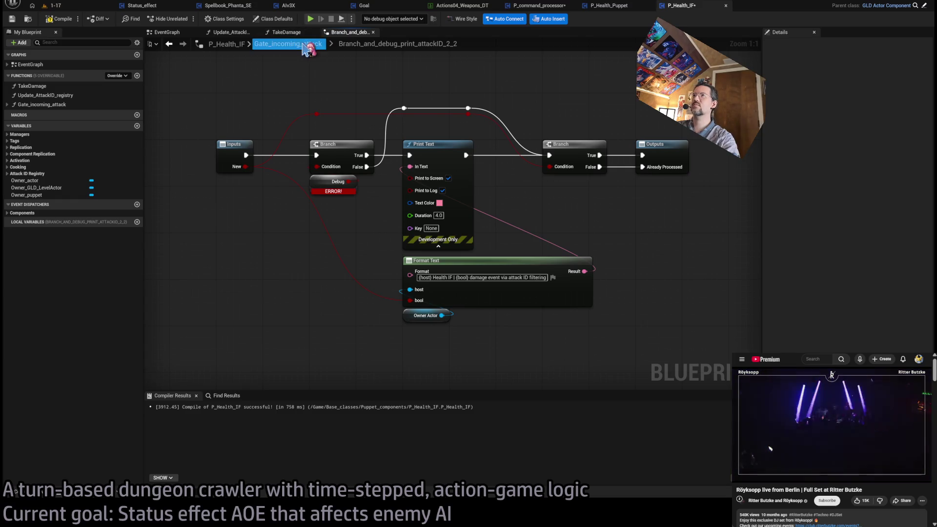
left_click(307, 44)
left_click(517, 198)
left_click(607, 153)
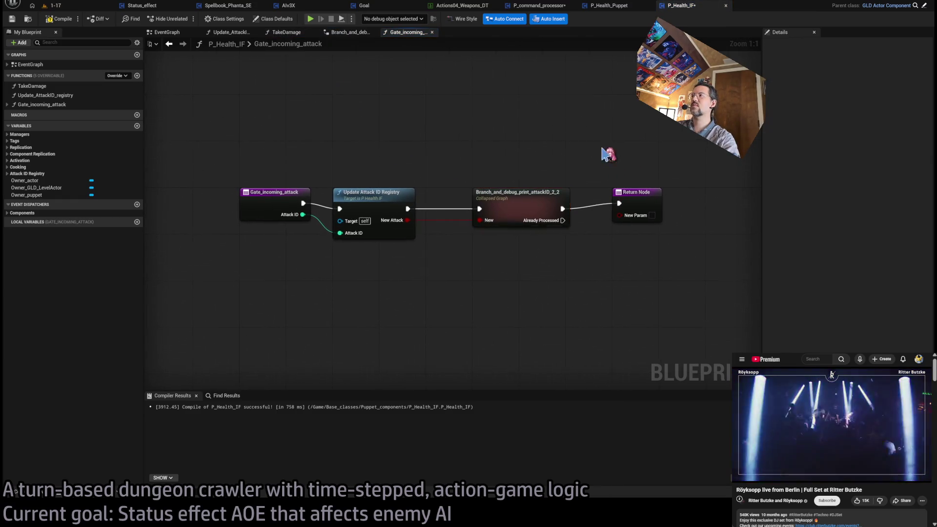
left_click(556, 229)
left_click_drag(556, 239, 759, 212)
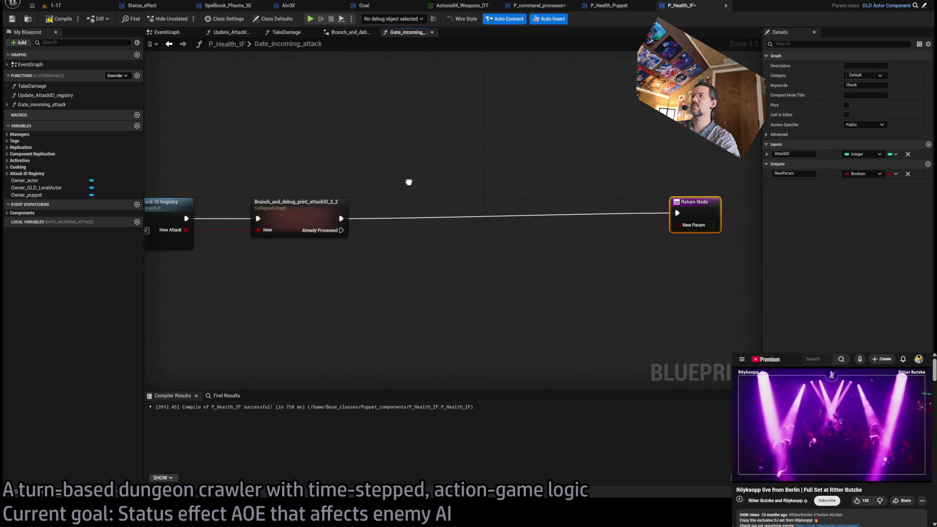
Step: Expand the collapsed debug graph, undo the expansion, and open it instead
left_click(417, 204)
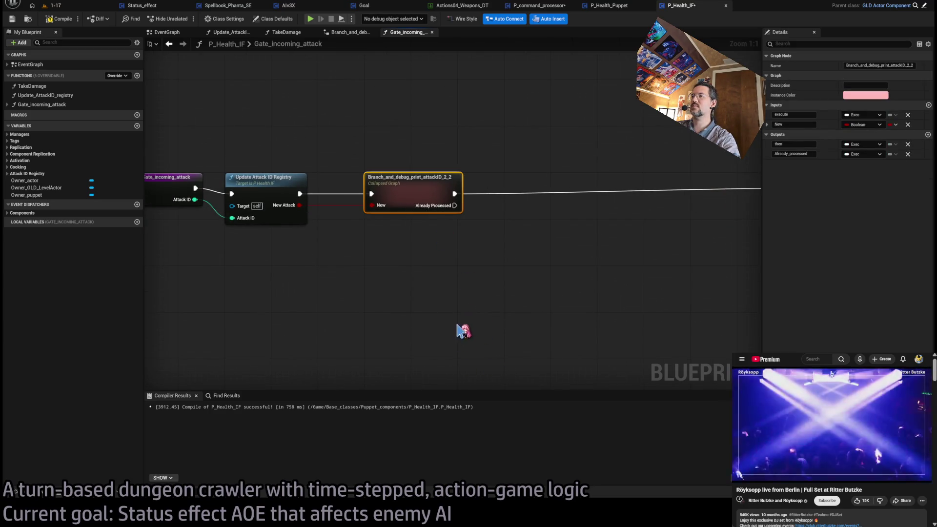
left_click_drag(317, 181, 410, 185)
left_click(418, 123)
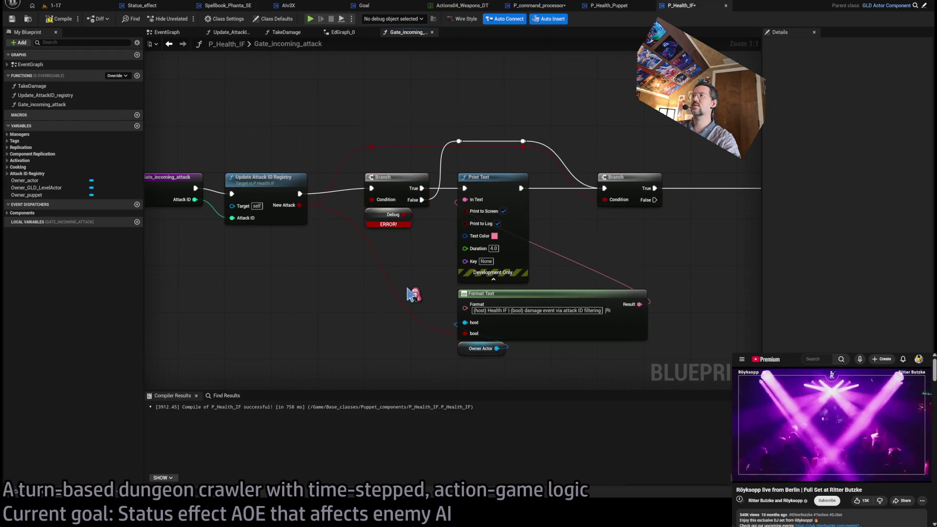
key("ctrl+z")
key("ctrl+z")
key("ctrl+z")
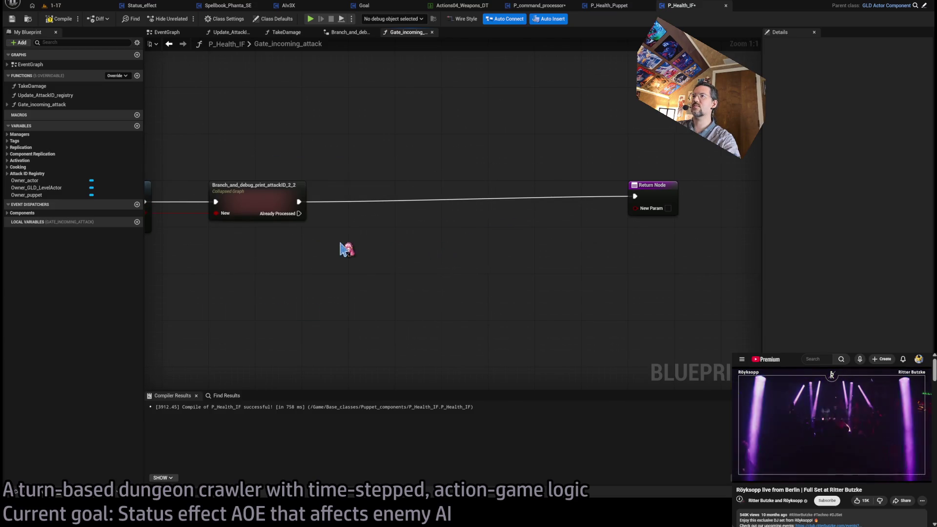
double_click(337, 188)
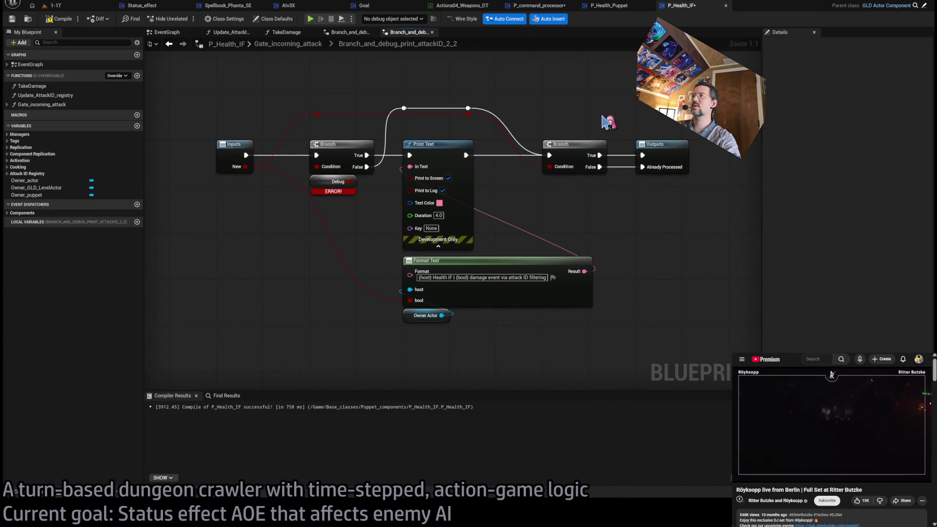
Step: Delete the second Branch and Debug/ERROR nodes and wire Print Text straight to Outputs
left_click(569, 145)
key("Delete")
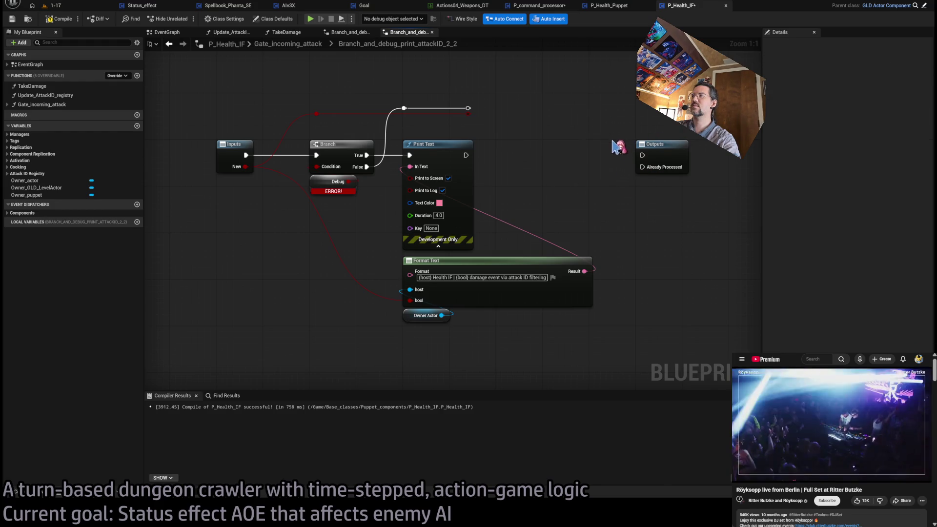
left_click(664, 144)
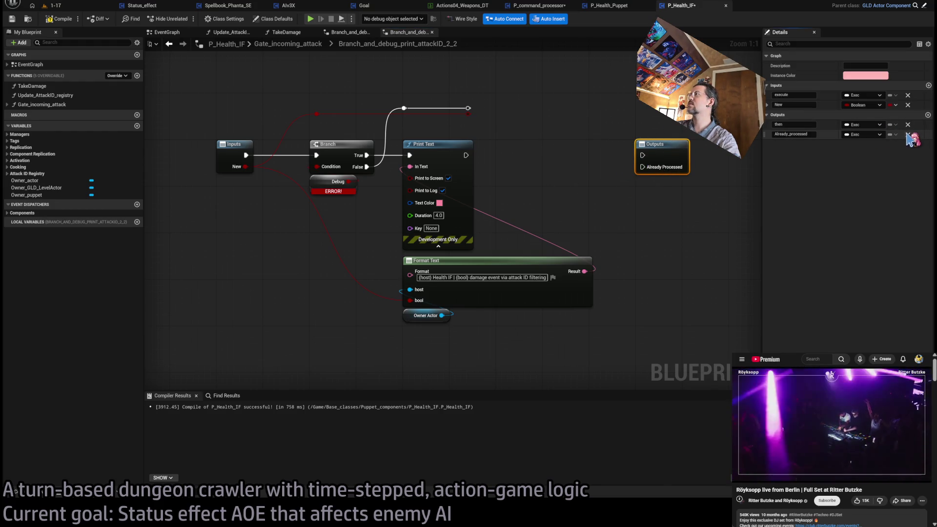
left_click_drag(469, 107, 642, 155)
left_click_drag(466, 155, 642, 155)
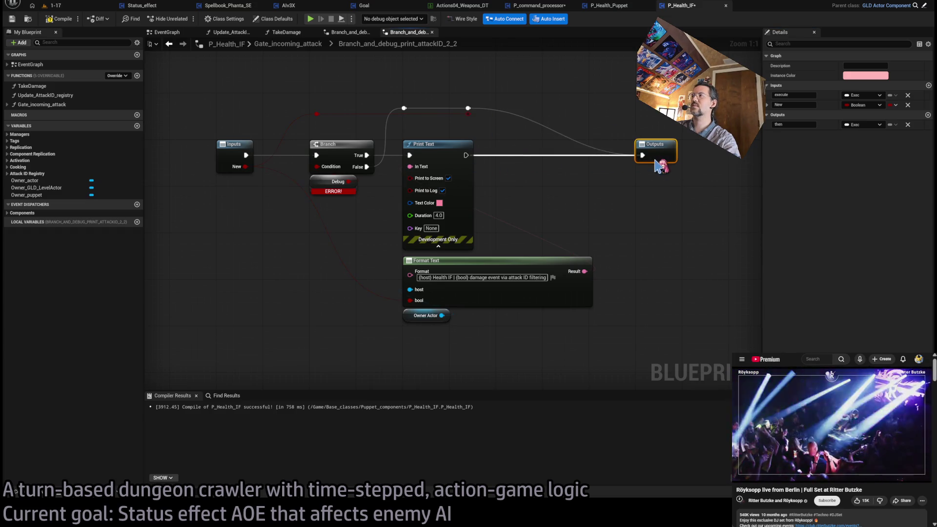
left_click(329, 187)
key("Delete")
Step: Promote Branch's Condition to a graph input named Print_debug and move Outputs closer
left_click_drag(318, 167, 225, 146)
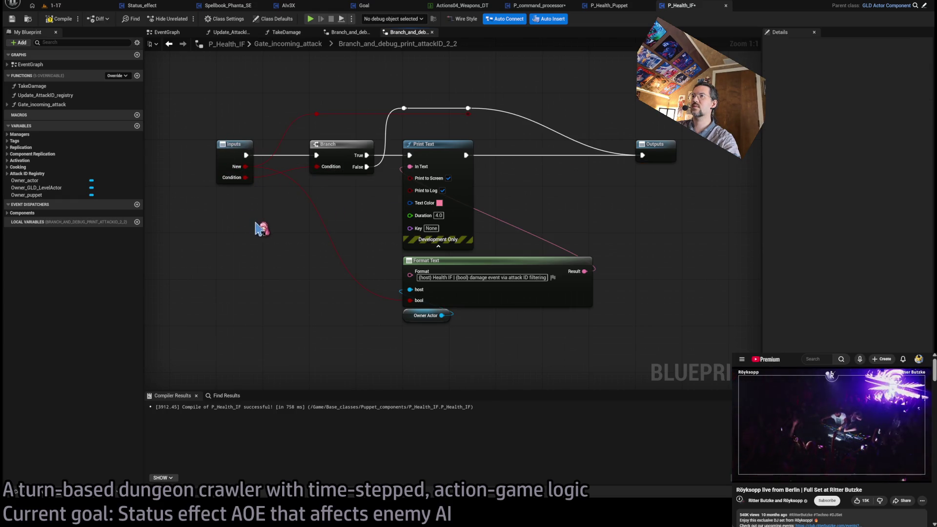
left_click(235, 175)
left_click(794, 114)
type("Print_debug")
key("Return")
left_click_drag(651, 144, 557, 145)
left_click(596, 204)
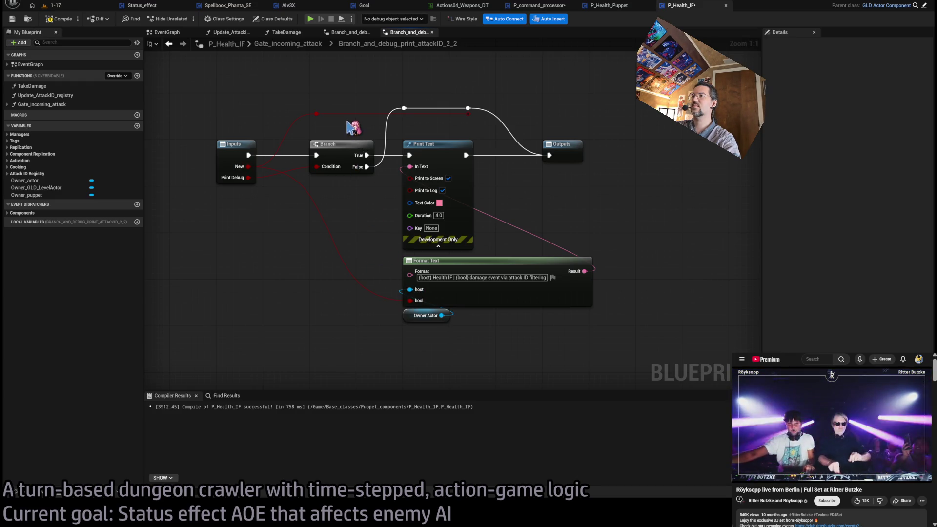
left_click(295, 44)
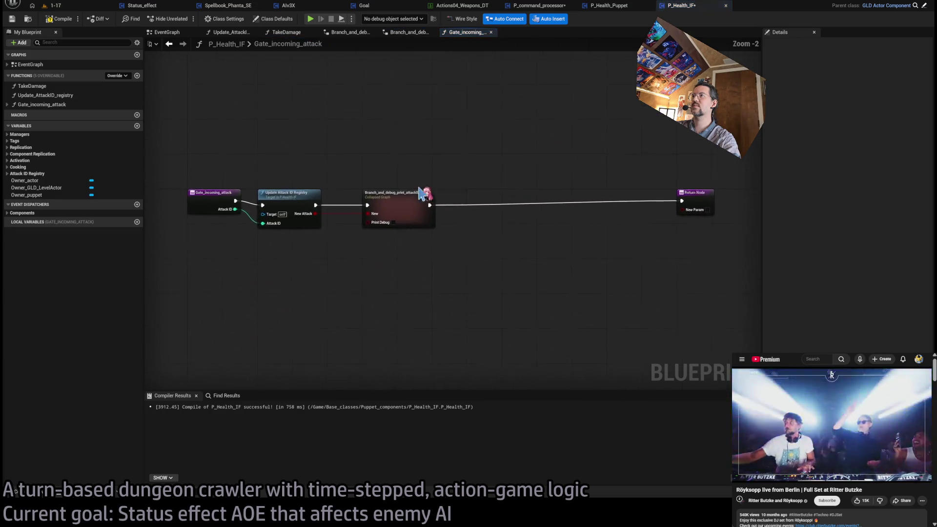
Step: Add a Boolean Print_debug input and wire it to the collapsed graph's Print Debug pin
key("Home")
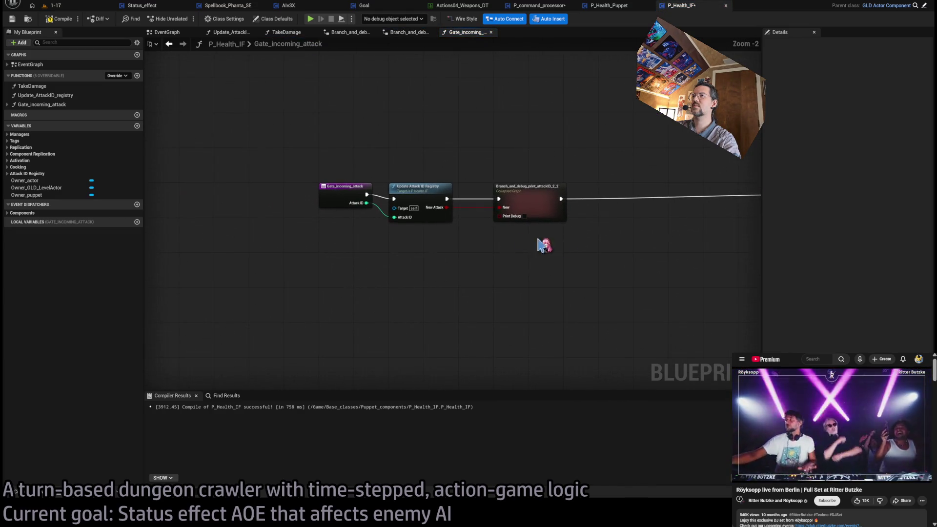
left_click(320, 184)
left_click(928, 223)
double_click(804, 242)
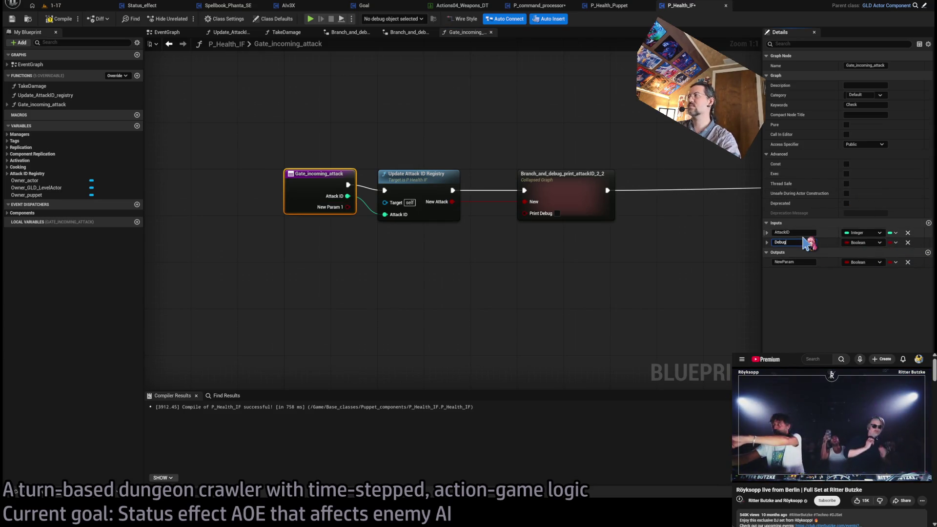
type("Print_D")
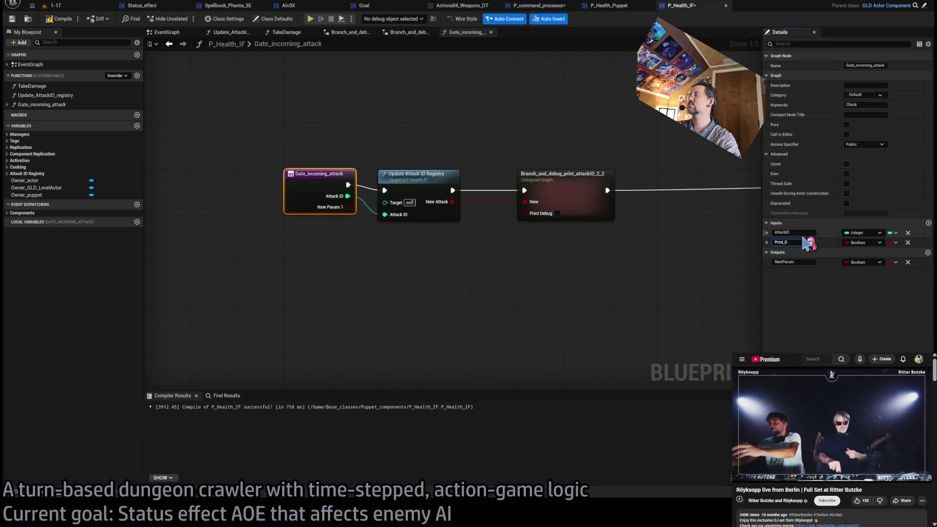
type("ebugPrintbug")
key("Return")
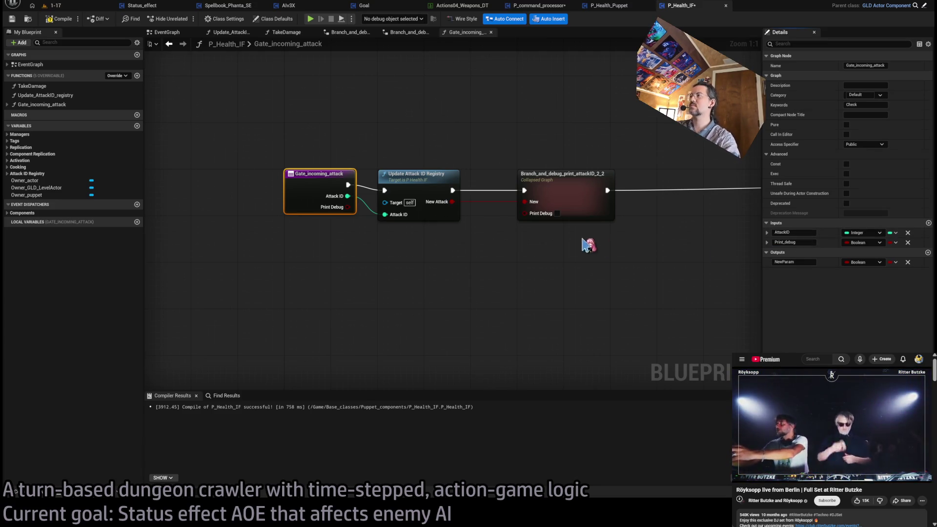
left_click_drag(525, 213, 348, 207)
mouse_move(495, 220)
left_mouse_down()
mouse_move(391, 161)
mouse_move(458, 161)
left_mouse_up()
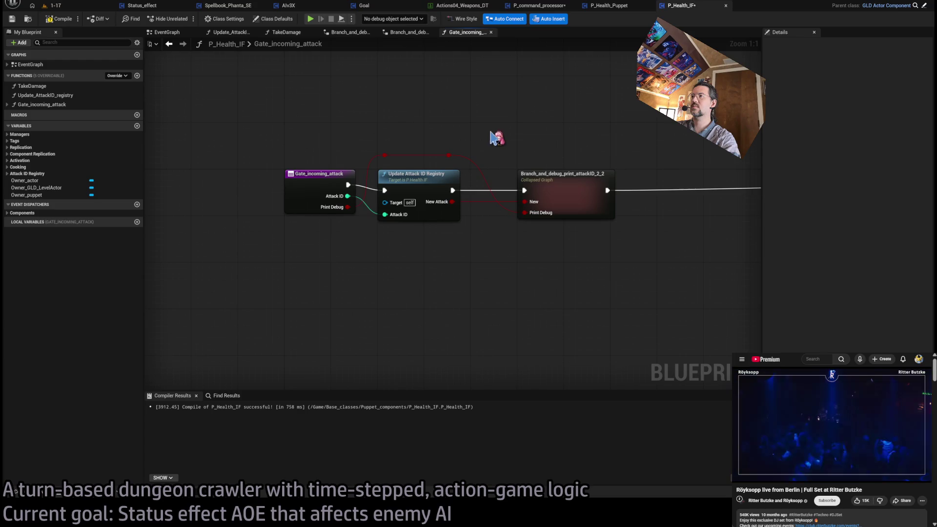
Step: Move the Return Node closer and align the reroute points on the Print Debug wire
mouse_move(745, 207)
left_mouse_down()
mouse_move(457, 204)
mouse_move(466, 210)
left_mouse_up()
left_click(464, 175)
mouse_move(234, 216)
left_mouse_down()
mouse_move(320, 215)
mouse_move(386, 161)
mouse_move(450, 161)
mouse_move(467, 162)
mouse_move(525, 214)
left_mouse_up()
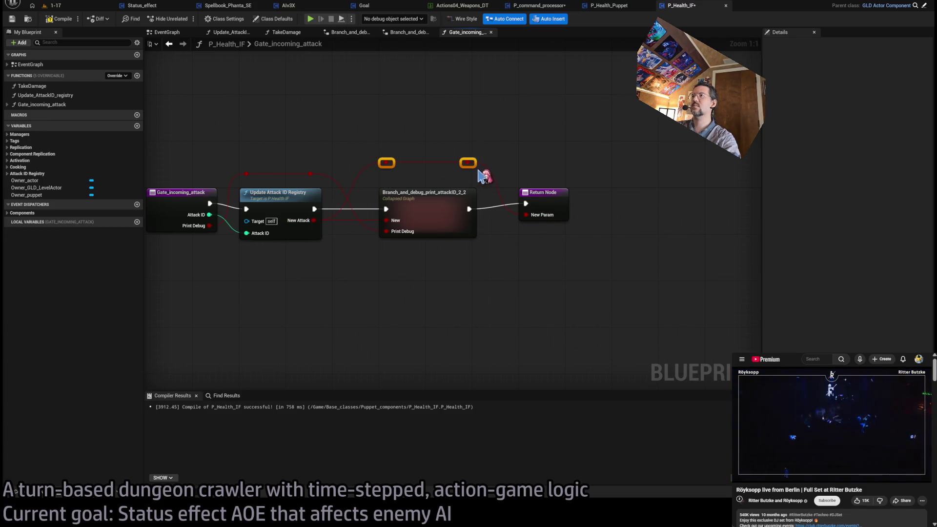
left_click_drag(474, 167, 472, 178)
left_click_drag(325, 152, 239, 187)
left_click_drag(317, 183, 317, 176)
left_click(356, 148)
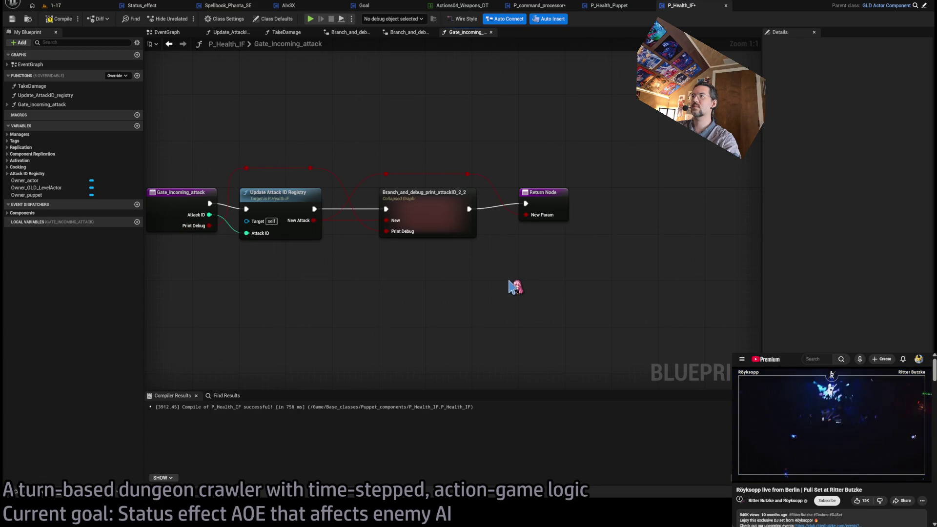
left_click(563, 194)
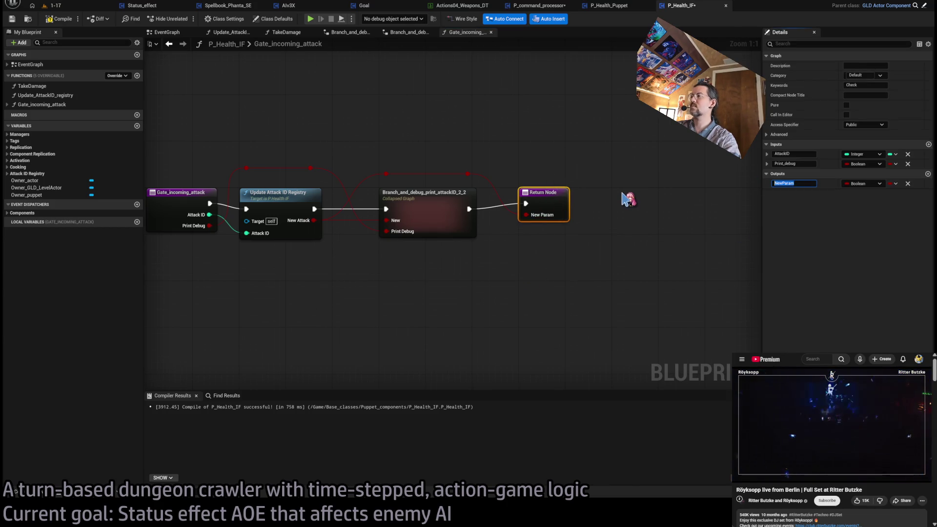
Step: Add a description of the incoming-attack check to Gate_incoming_attack and recompile P_Health_IF
type("sNe")
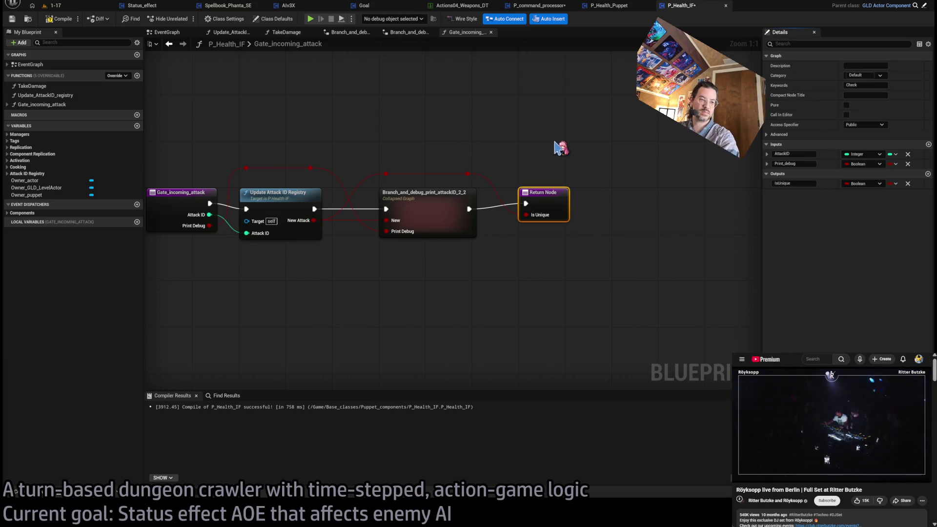
left_click_drag(210, 200, 332, 194)
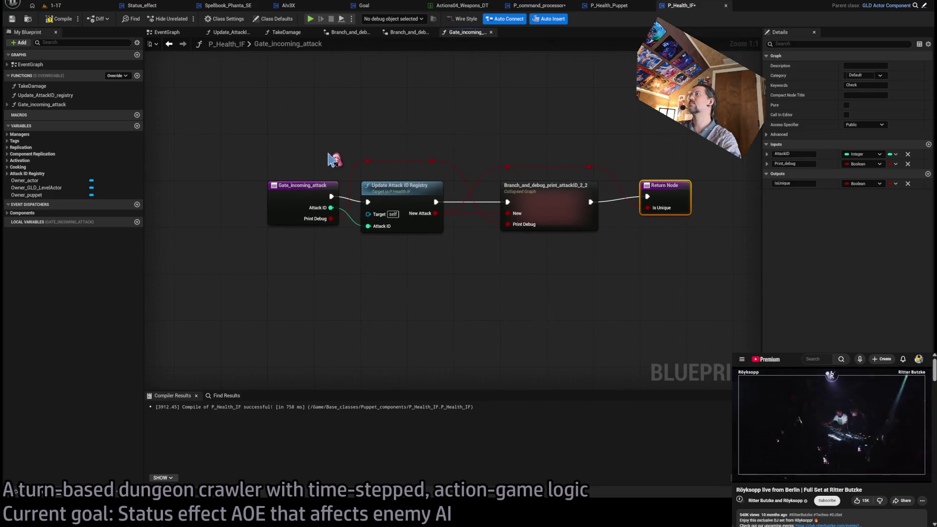
mouse_move(621, 225)
left_mouse_down()
mouse_move(502, 259)
mouse_move(546, 254)
left_mouse_up()
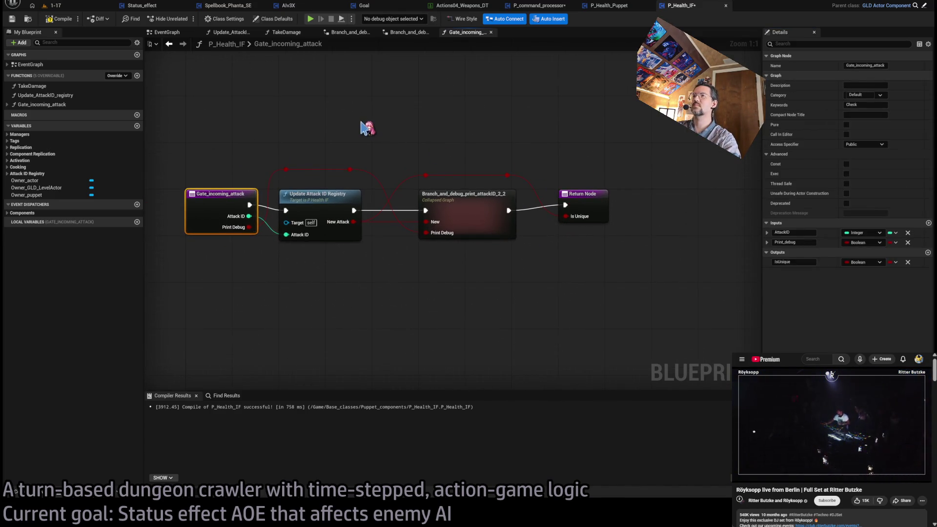
left_click(376, 127)
left_click(586, 199)
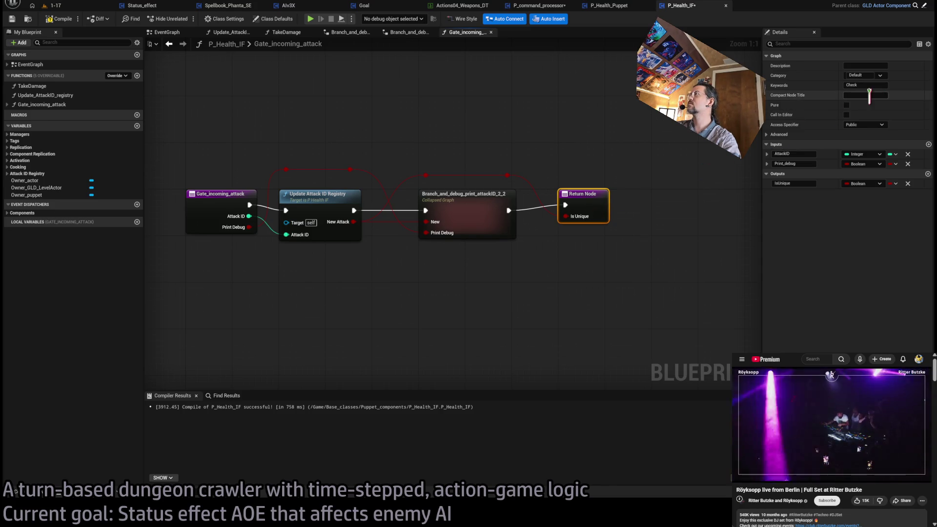
left_click(862, 66)
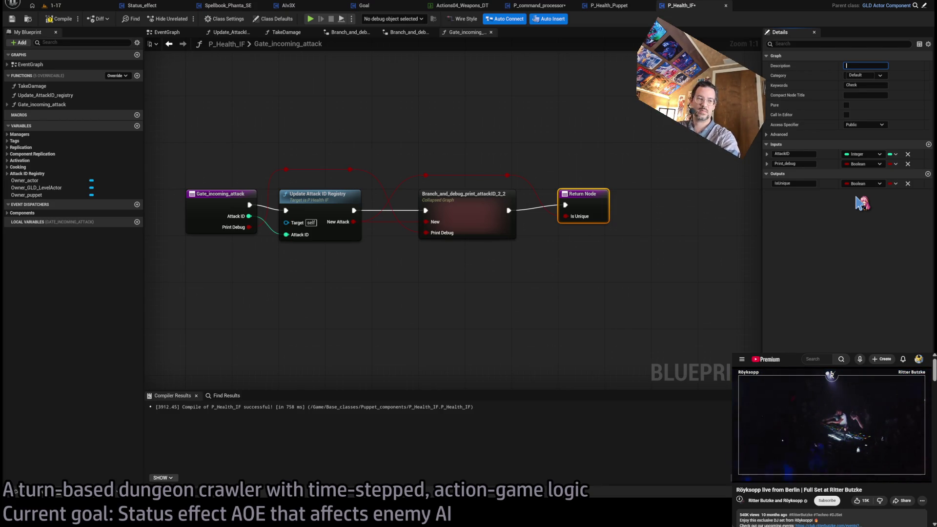
type("Chec")
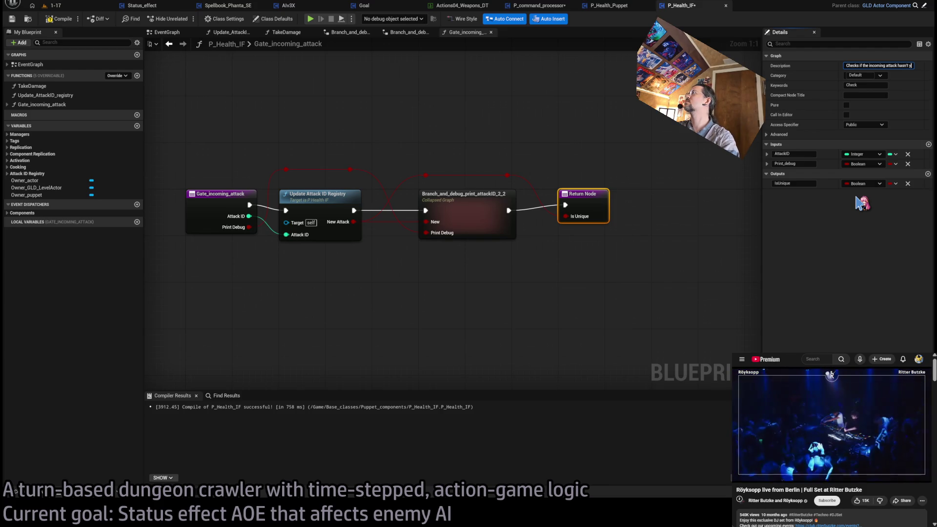
type("et bee")
left_click(488, 122)
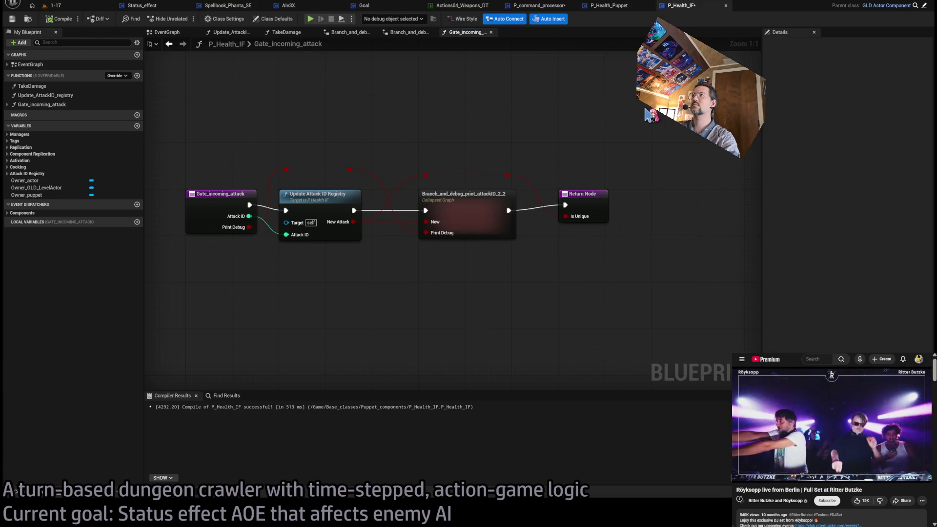
Step: Bring up the Hitbox_substepper graph in P_command_processor
left_click(617, 6)
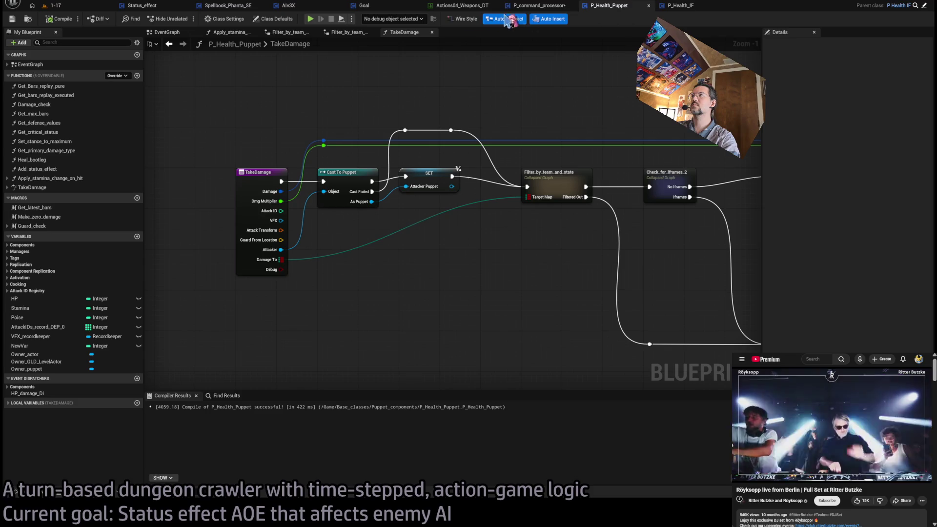
left_click(539, 5)
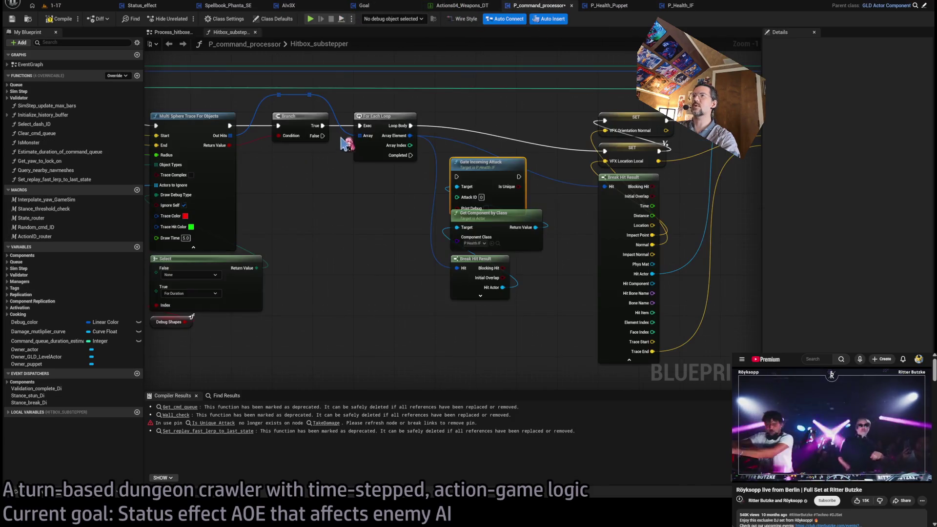
scroll(583, 181, "down", 5)
scroll(507, 224, "up", 2)
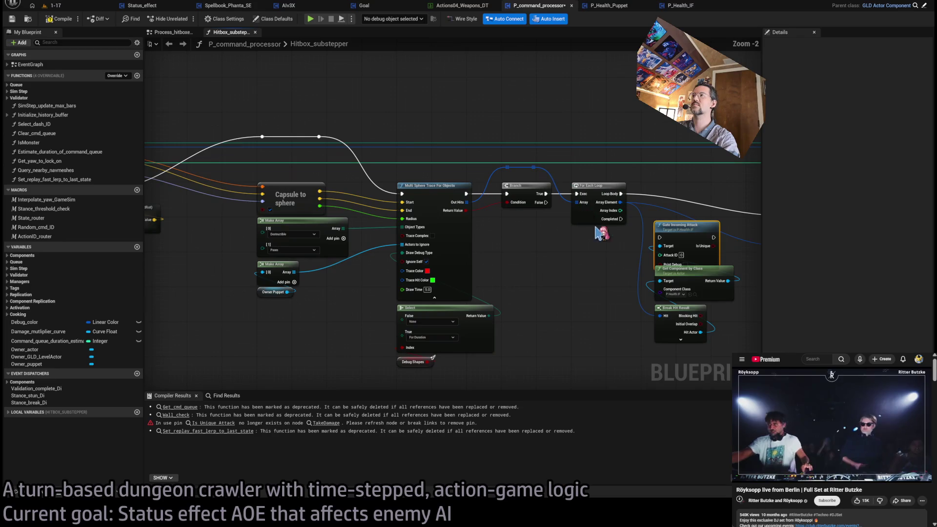
scroll(508, 226, "up", 2)
scroll(508, 226, "up", 2)
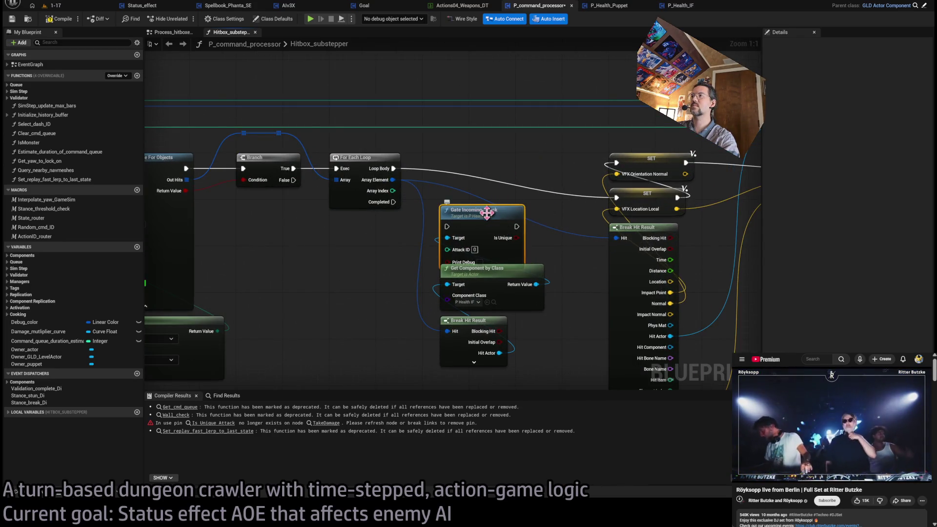
double_click(476, 211)
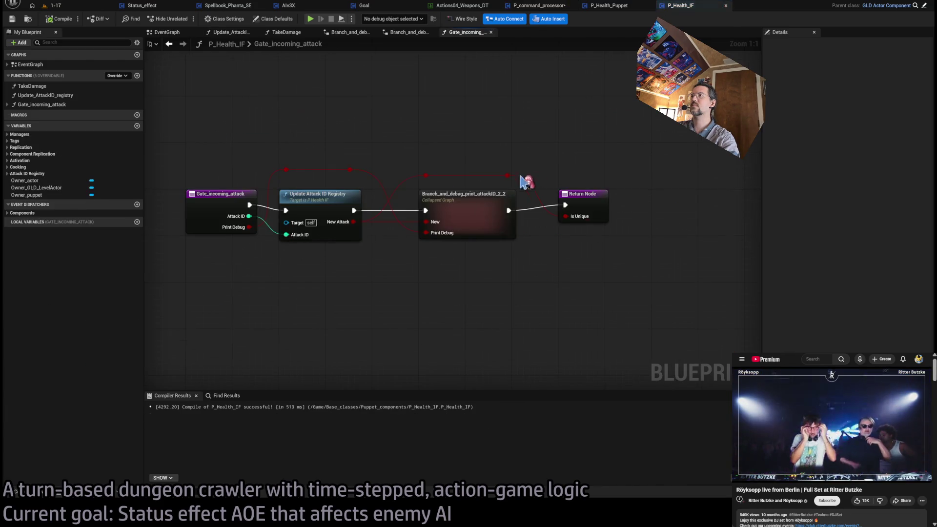
left_click(218, 193)
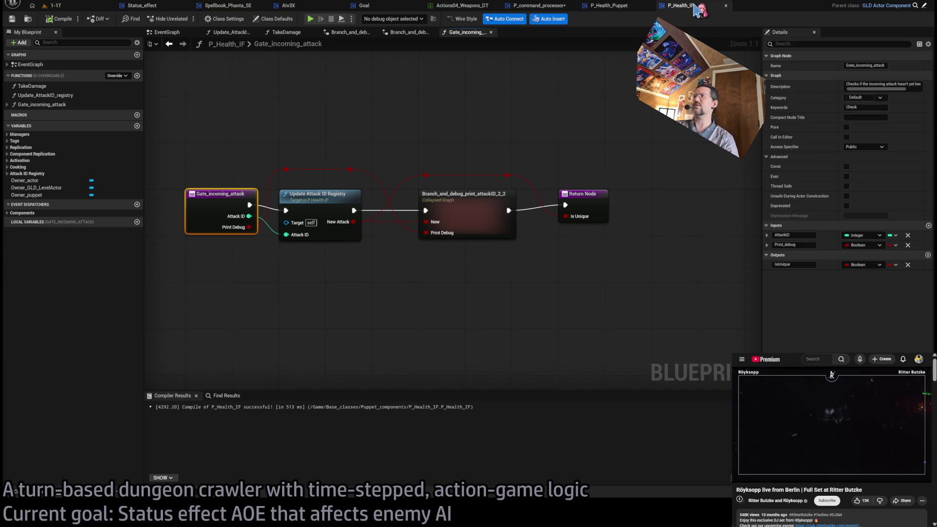
left_click(612, 7)
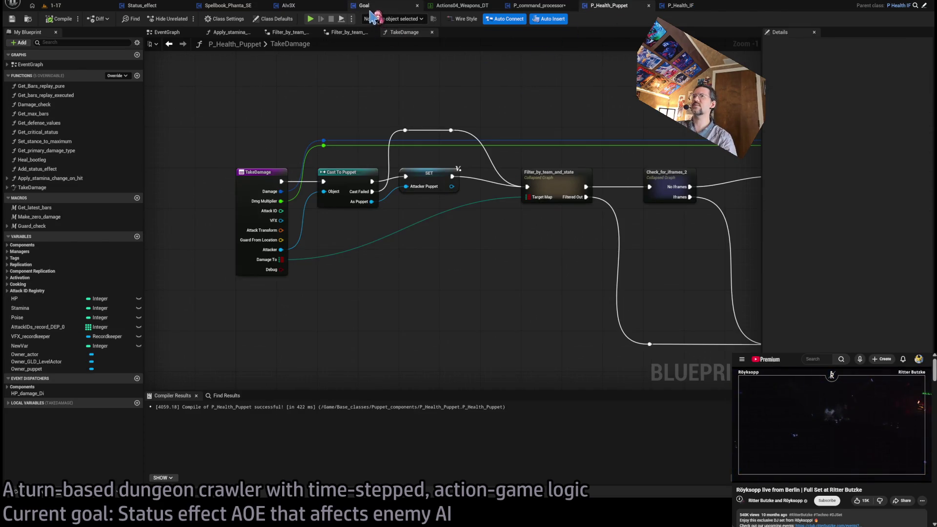
left_click(144, 6)
left_click(332, 9)
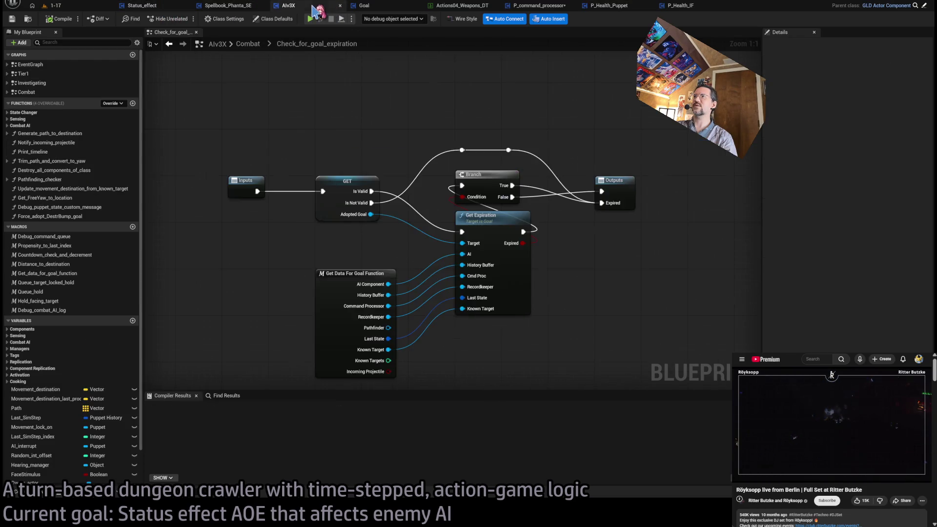
left_click(535, 6)
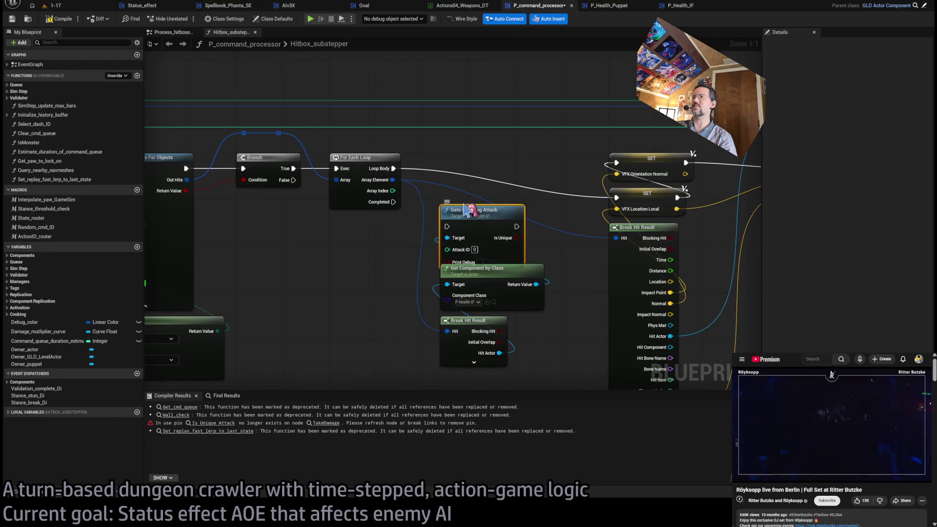
Step: Run Gate Incoming Attack per loop body, branch on Is Unique, and reroute the Hit wire
mouse_move(515, 225)
left_mouse_down()
mouse_move(457, 148)
mouse_move(471, 189)
left_mouse_up()
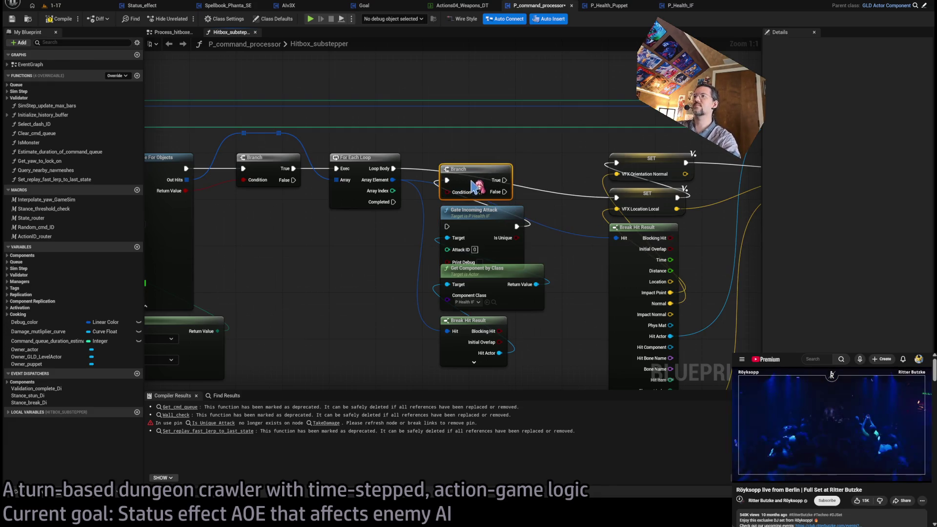
left_click_drag(393, 169, 446, 226)
left_click_drag(517, 237, 447, 192)
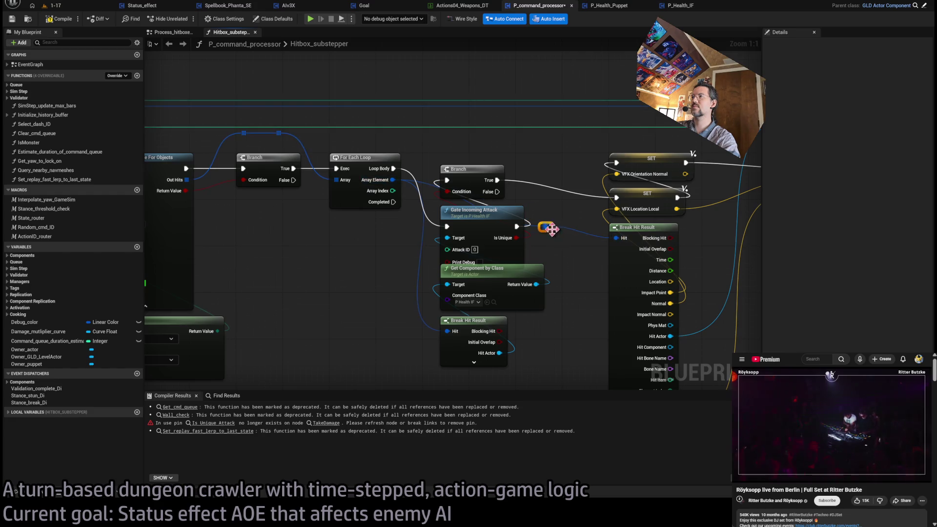
mouse_move(549, 227)
left_mouse_down()
mouse_move(449, 135)
mouse_move(506, 137)
left_mouse_up()
double_click(466, 138)
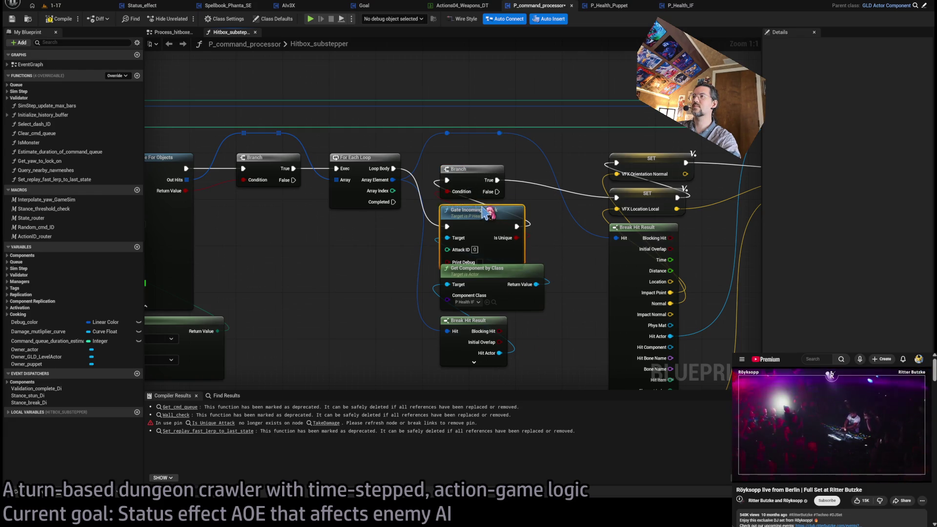
left_click_drag(483, 211, 483, 205)
left_click_drag(536, 239, 456, 168)
mouse_move(536, 363)
left_mouse_down()
mouse_move(439, 161)
mouse_move(476, 161)
mouse_move(462, 162)
left_mouse_up()
left_click_drag(424, 75, 552, 341)
left_click_drag(473, 170, 503, 170)
left_click(442, 90)
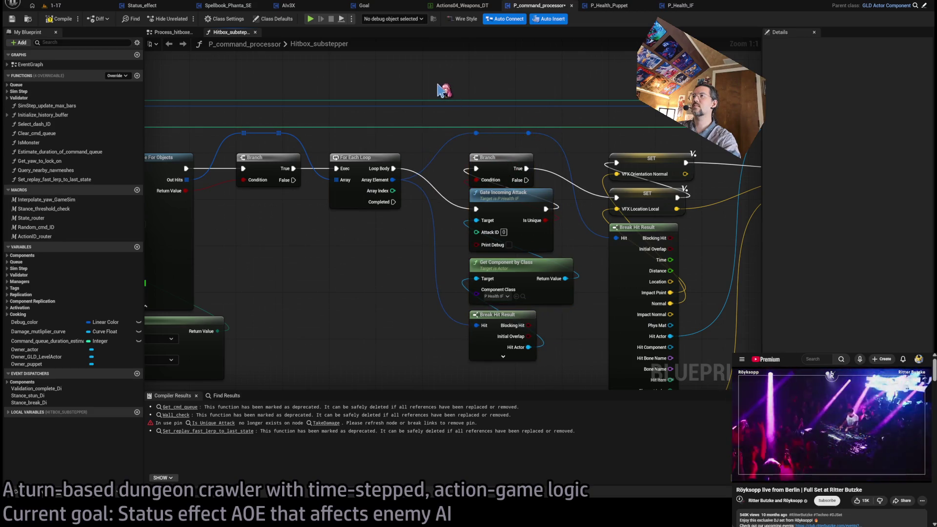
Step: Move Impact Point, Normal, Trace End and Hit Actor links to the lower Break Hit Result, then delete the upper one
left_click_drag(508, 316, 507, 310)
left_click(412, 311)
scroll(569, 358, "down", 1)
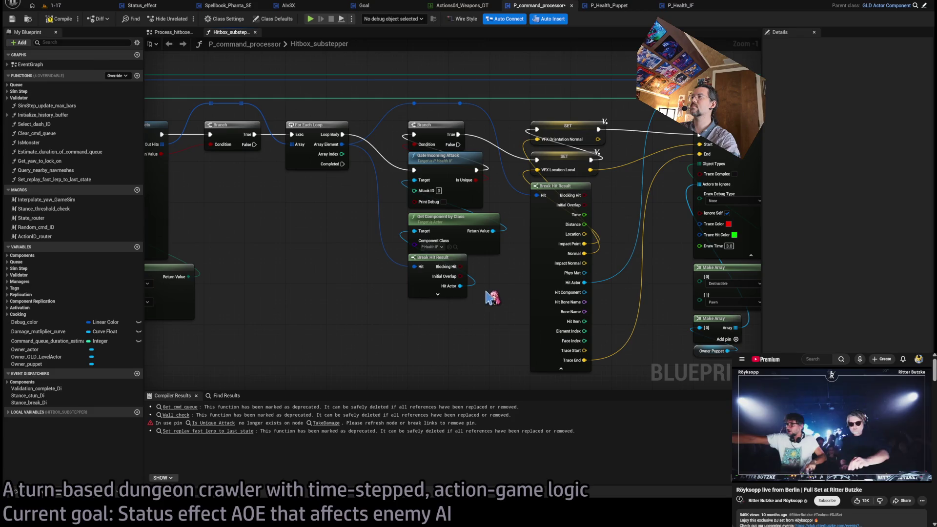
left_click(452, 272)
left_click(485, 293)
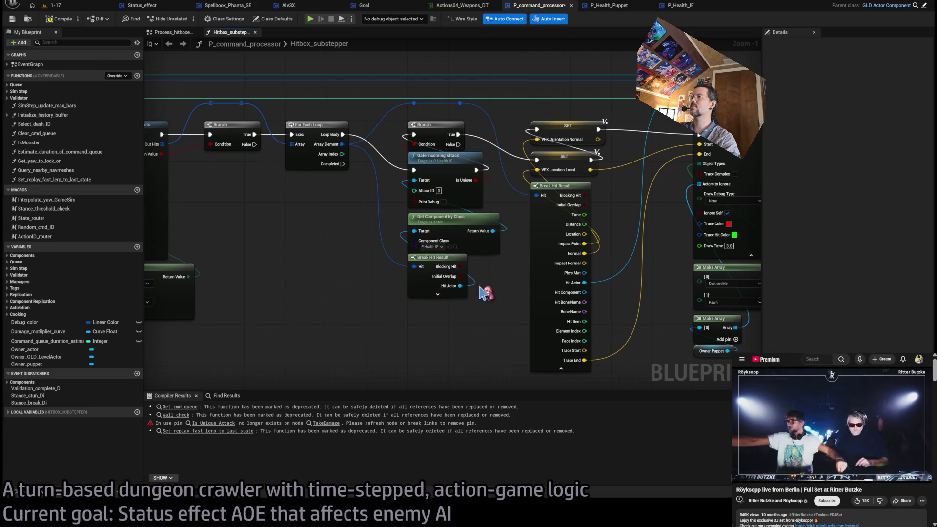
left_click(450, 294)
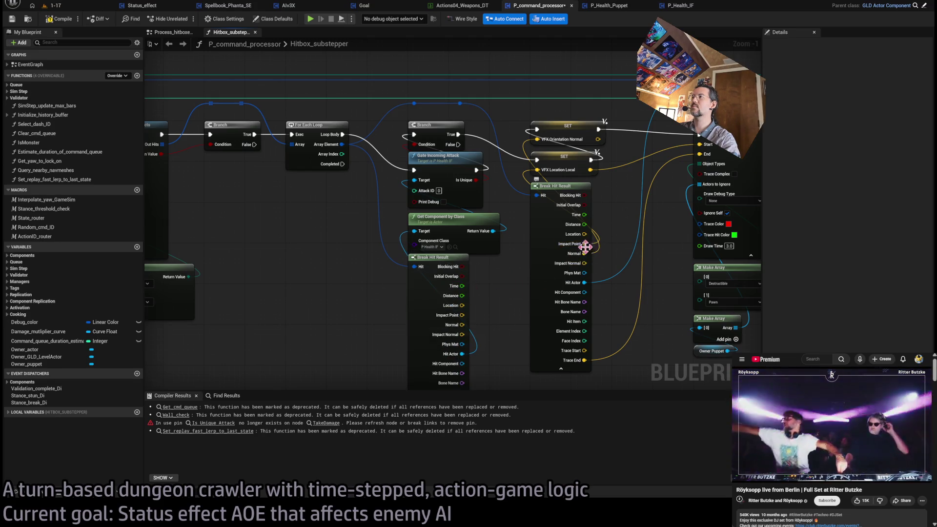
mouse_move(587, 247)
left_mouse_down()
mouse_move(481, 309)
mouse_move(449, 314)
mouse_move(461, 315)
left_mouse_up()
mouse_move(537, 143)
left_mouse_down()
mouse_move(471, 324)
mouse_move(462, 325)
left_mouse_up()
left_click_drag(565, 239, 446, 311)
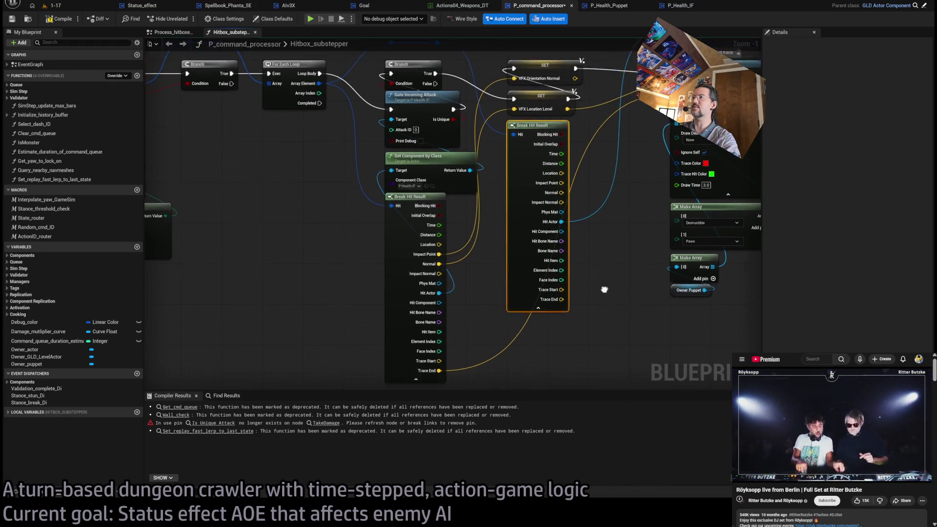
mouse_move(561, 243)
left_mouse_down()
mouse_move(419, 324)
mouse_move(439, 314)
left_mouse_up()
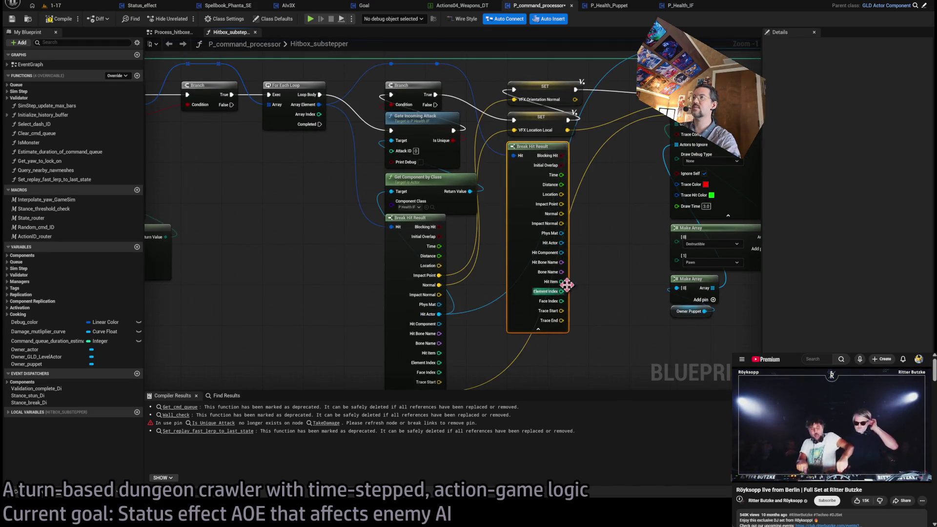
key("Delete")
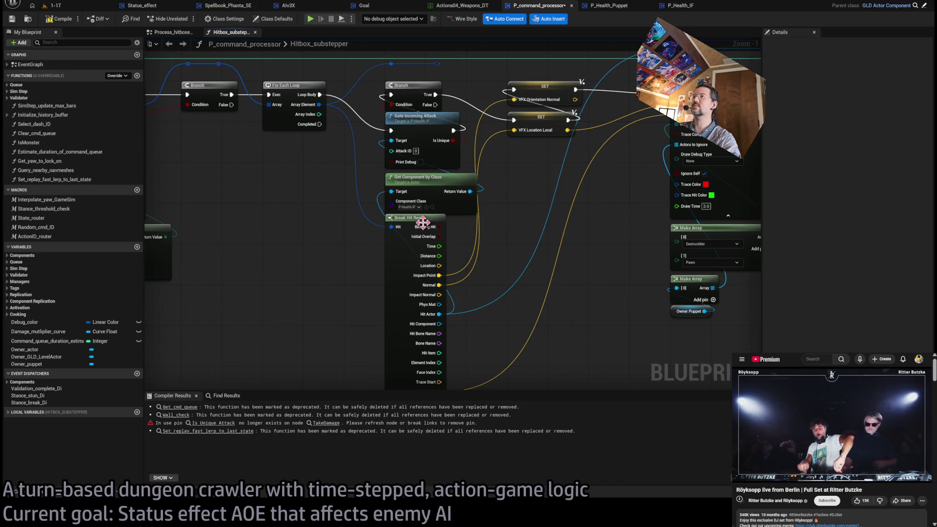
scroll(520, 229, "down", 5)
scroll(520, 229, "up", 6)
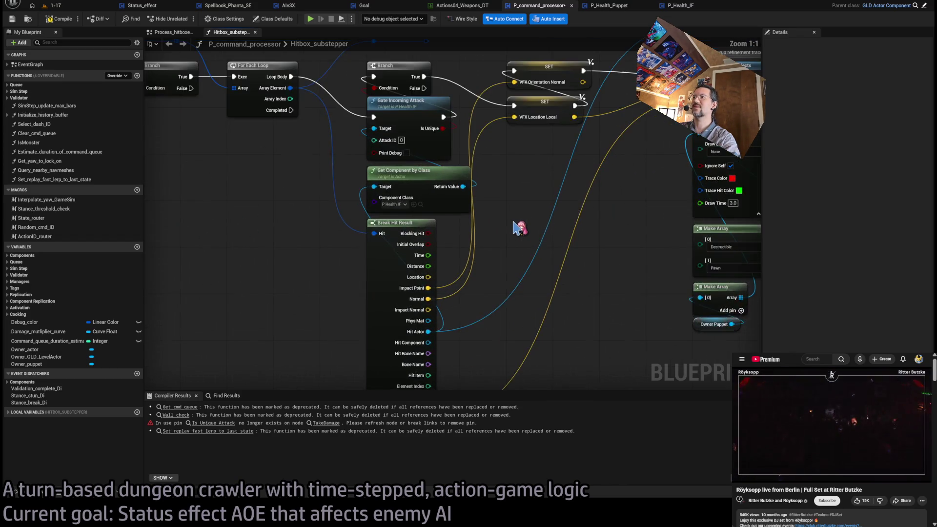
Step: Move a wire bend point left and pan across the right side of Hitbox_substepper
scroll(520, 229, "down", 3)
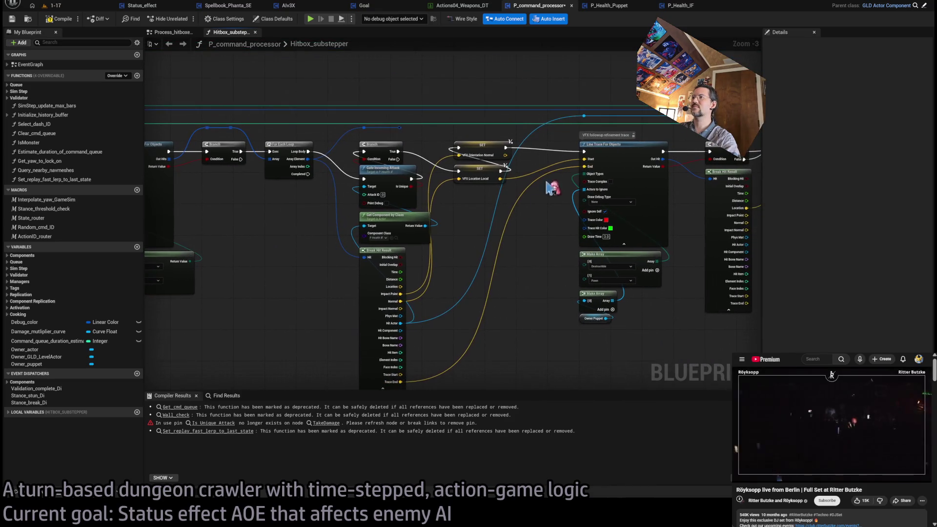
scroll(590, 131, "up", 1)
left_click_drag(589, 118, 444, 115)
left_click_drag(570, 265, 452, 261)
scroll(453, 261, "down", 4)
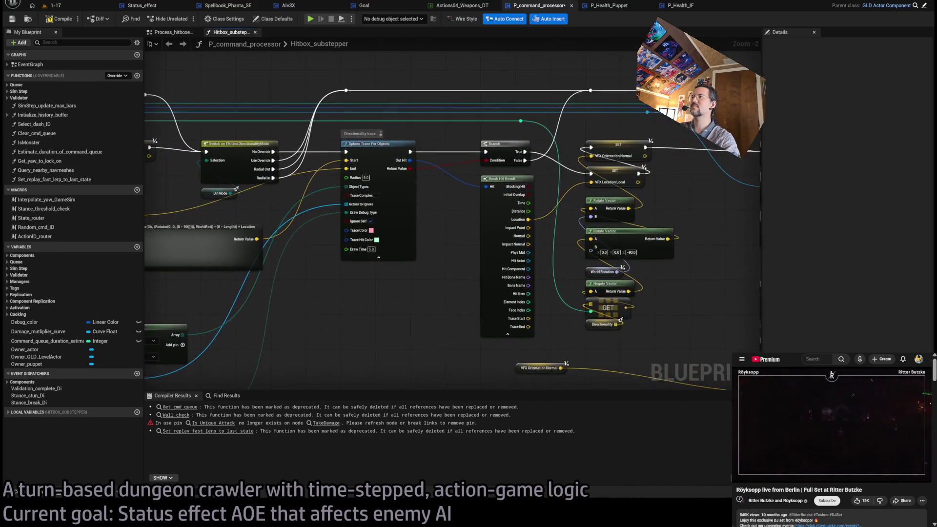
scroll(551, 226, "up", 4)
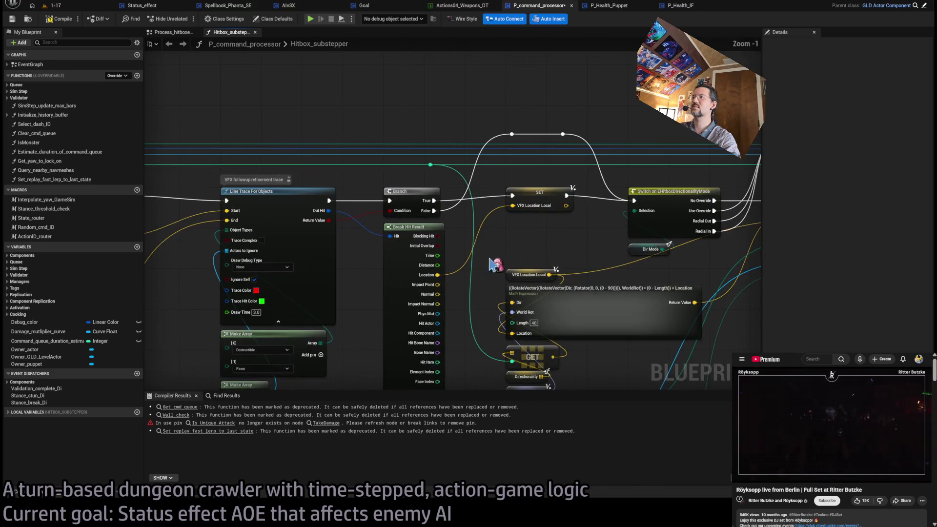
scroll(594, 199, "down", 5)
scroll(481, 216, "up", 3)
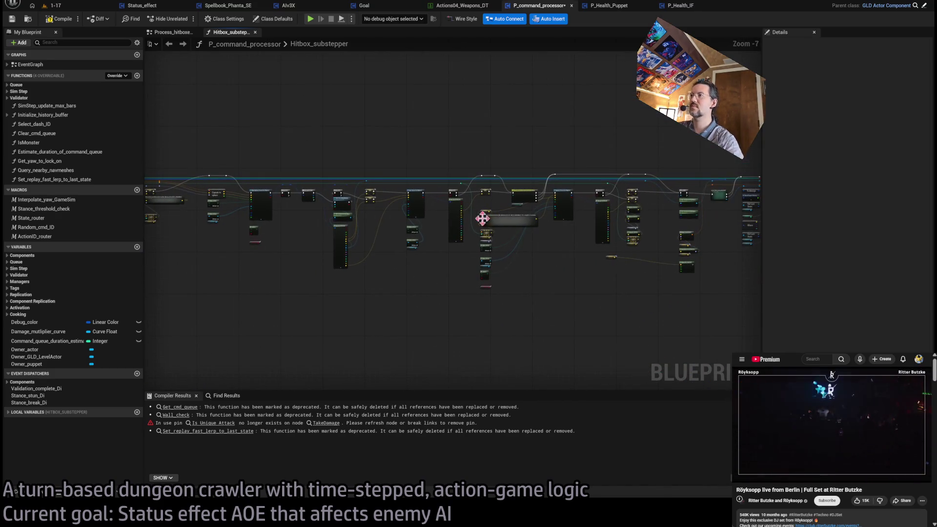
scroll(400, 246, "up", 4)
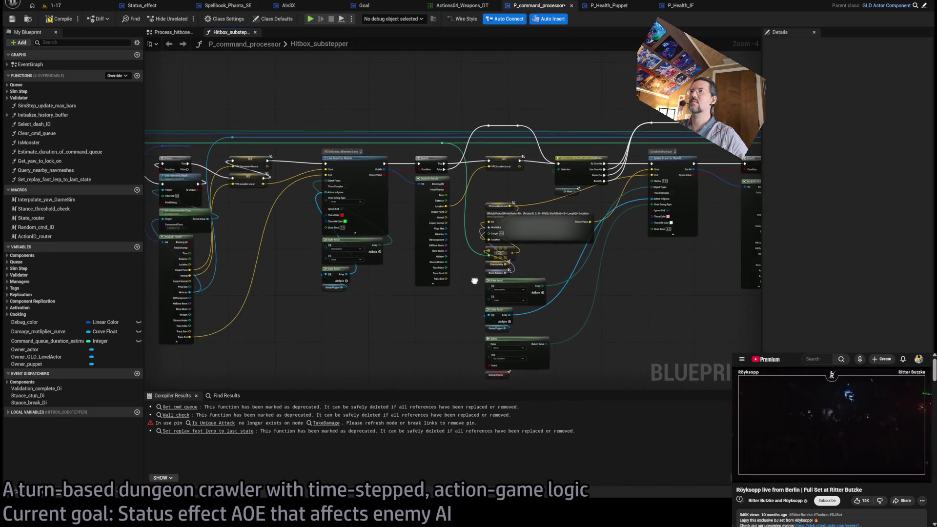
scroll(442, 242, "down", 2)
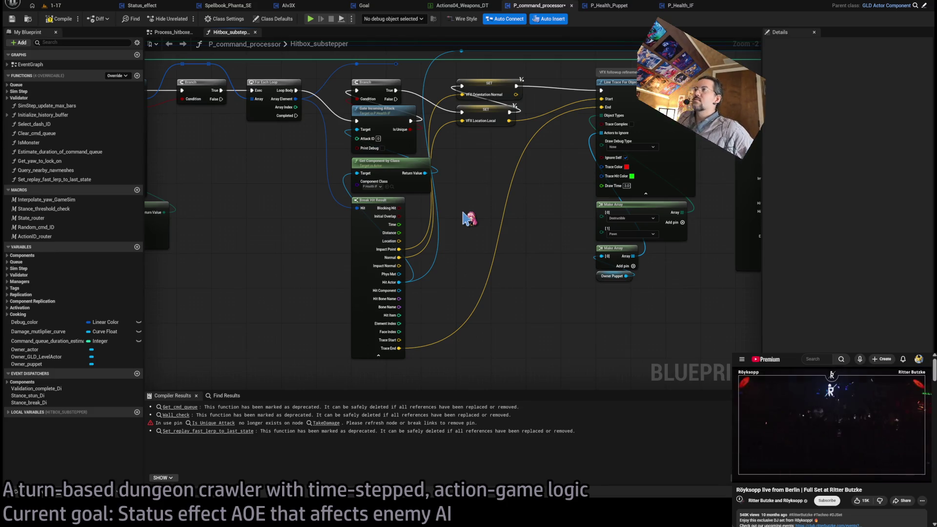
Step: Survey the line trace and Multi Sphere Trace back to the entry node and Get Hitboxes At Index
mouse_move(493, 206)
left_mouse_down()
mouse_move(478, 231)
mouse_move(468, 220)
left_mouse_up()
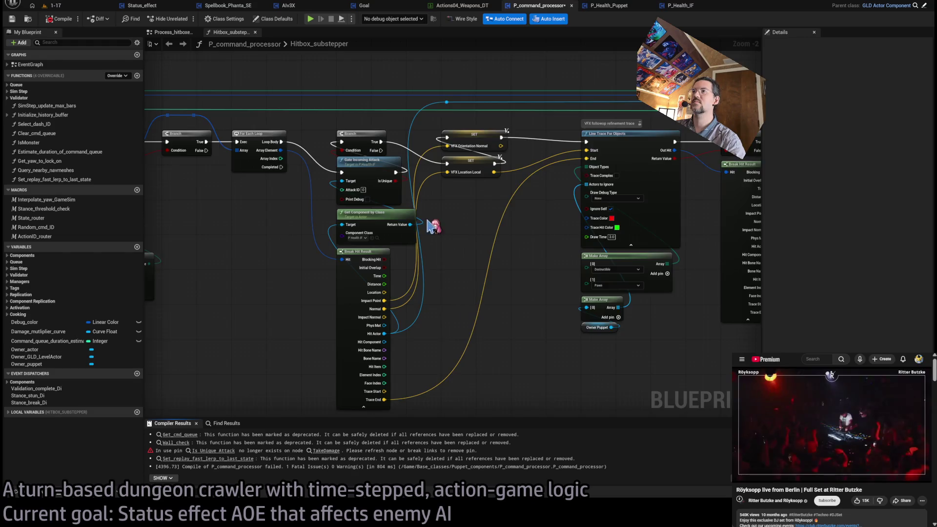
scroll(439, 227, "up", 2)
mouse_move(354, 236)
left_mouse_down()
mouse_move(447, 266)
mouse_move(796, 281)
left_mouse_up()
scroll(735, 305, "down", 2)
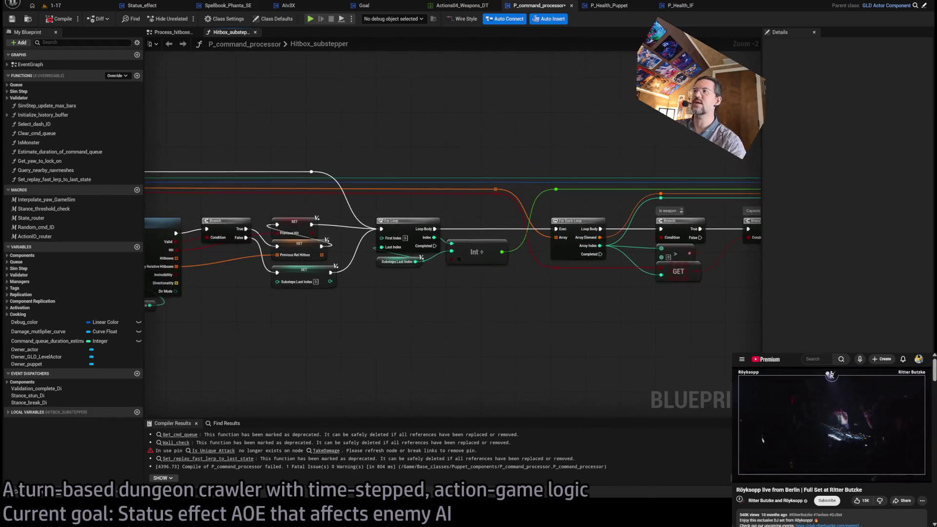
left_click_drag(477, 332, 927, 325)
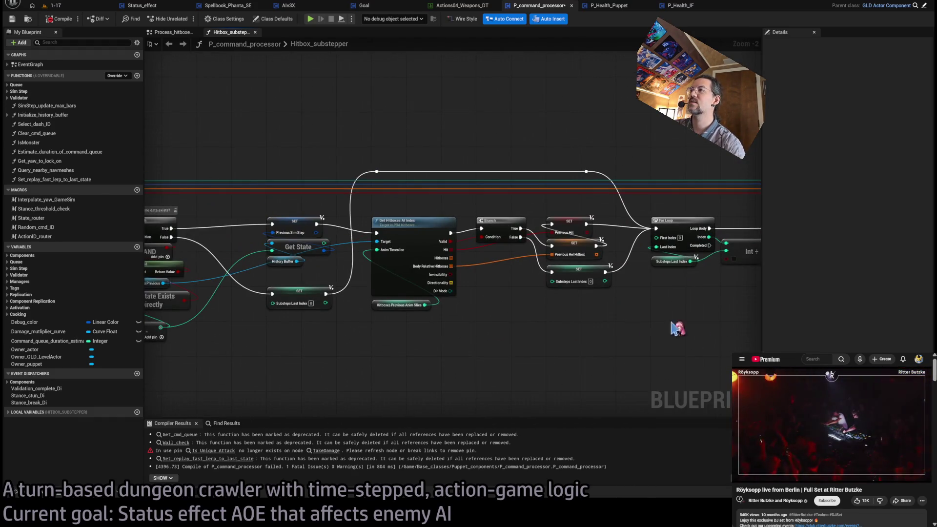
left_click_drag(677, 328, 762, 320)
left_click_drag(703, 327, 535, 315)
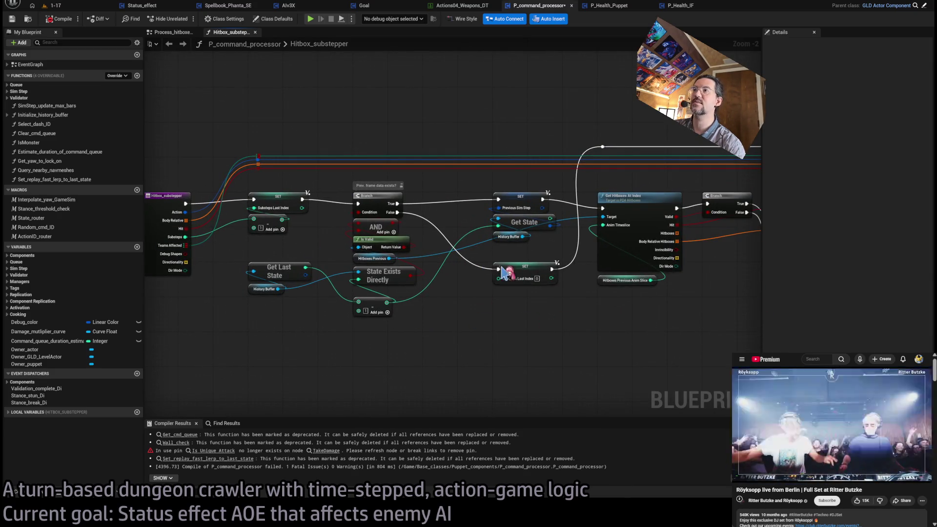
Step: Scroll back across to the Multi Sphere Trace, For Each Loop and Make Transform nodes
scroll(325, 273, "right", 5)
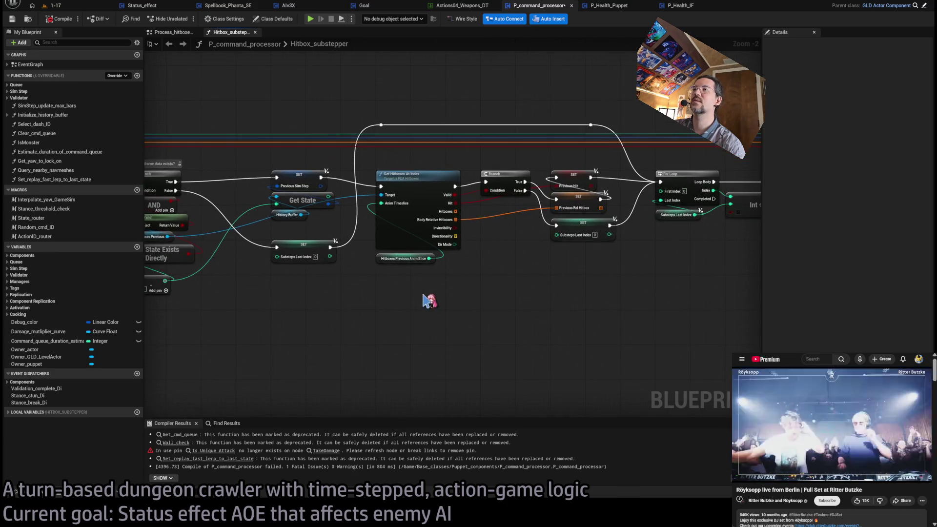
scroll(467, 300, "right", 10)
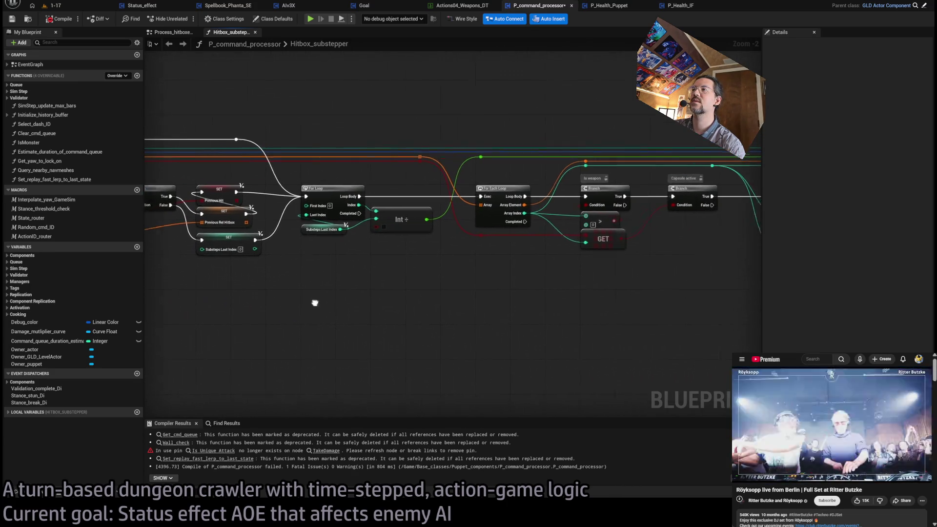
scroll(503, 338, "left", 15)
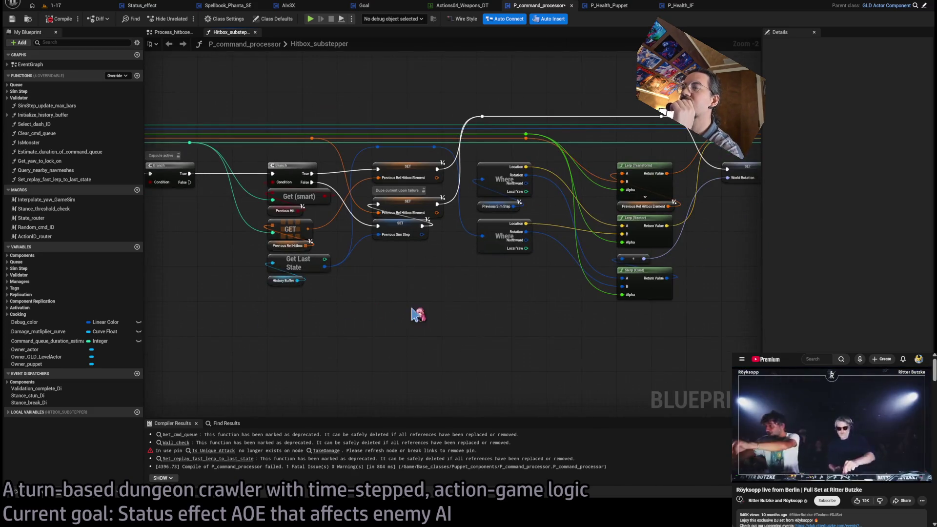
scroll(477, 314, "right", 15)
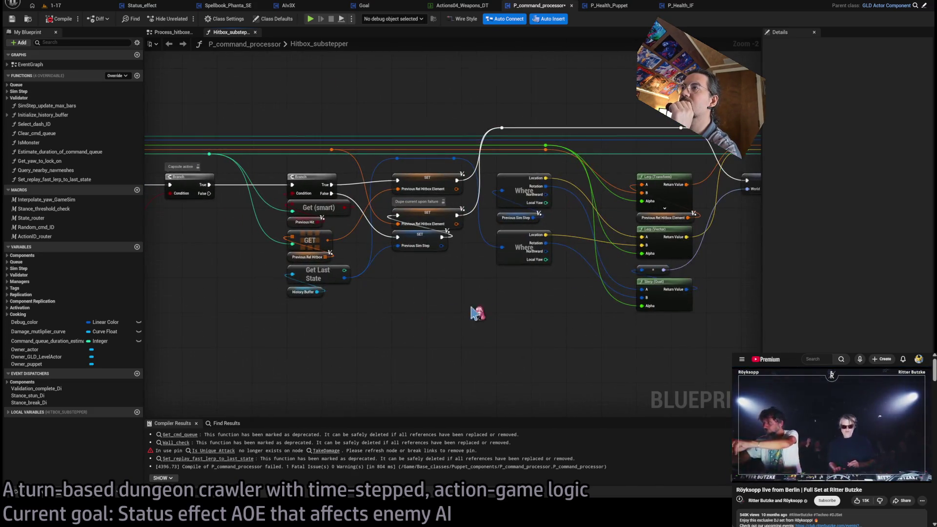
scroll(322, 327, "right", 9)
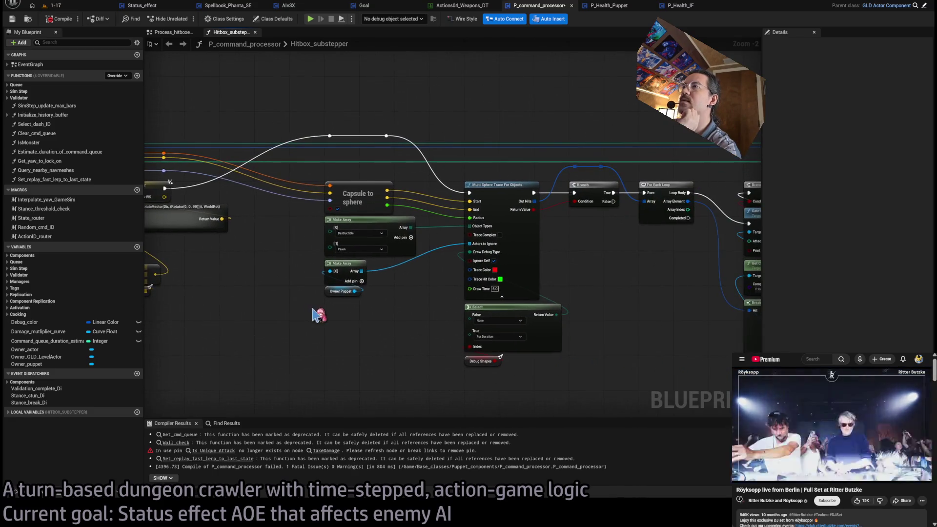
scroll(569, 326, "right", 5)
scroll(648, 313, "right", 8)
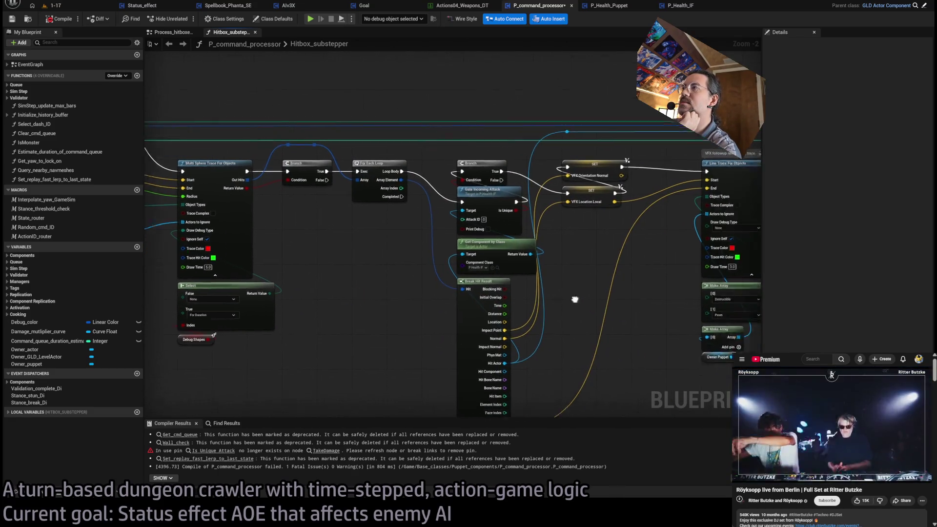
left_click_drag(304, 286, 551, 286)
mouse_move(621, 299)
left_mouse_down()
mouse_move(356, 282)
mouse_move(395, 283)
left_mouse_up()
scroll(439, 234, "right", 10)
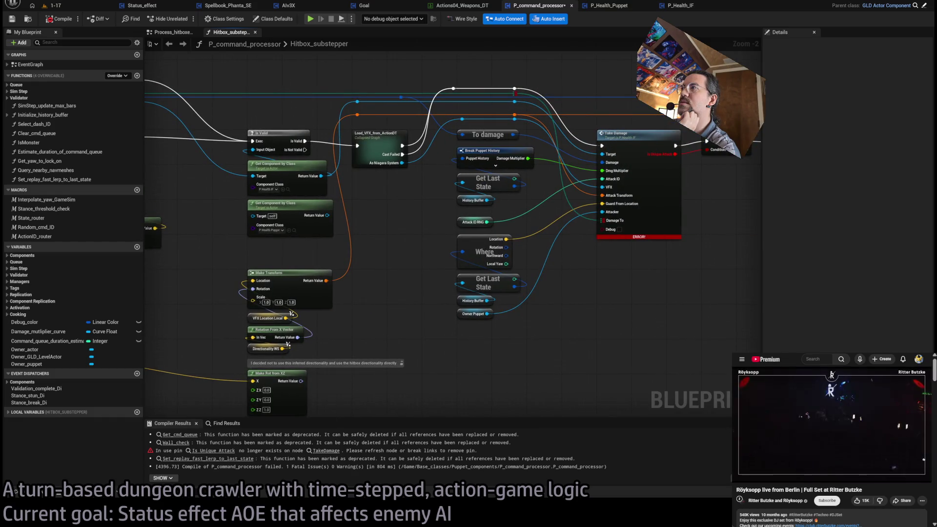
left_click_drag(349, 243, 387, 241)
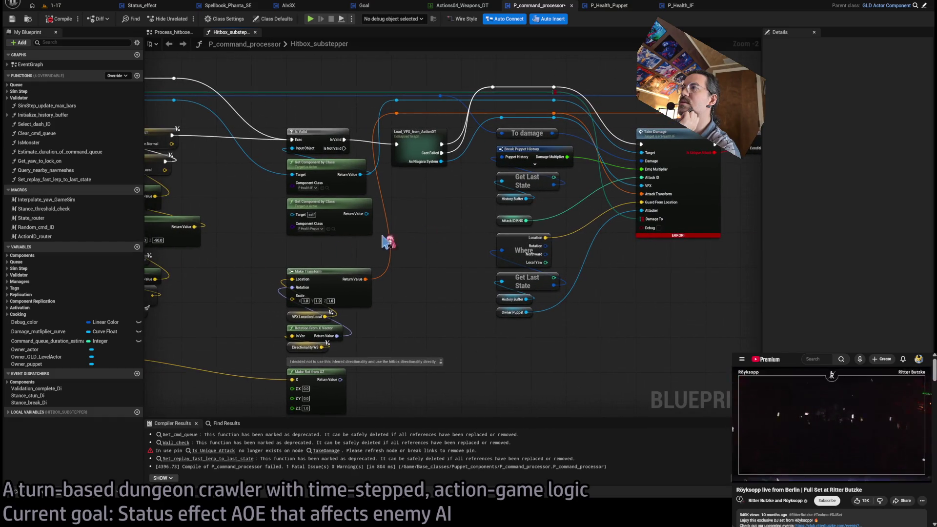
Step: Paste an Attack ID RNG getter and connect it to Gate Incoming Attack's Attack ID
left_click(497, 221)
mouse_move(277, 268)
left_mouse_down()
mouse_move(432, 247)
mouse_move(648, 250)
mouse_move(589, 264)
left_mouse_up()
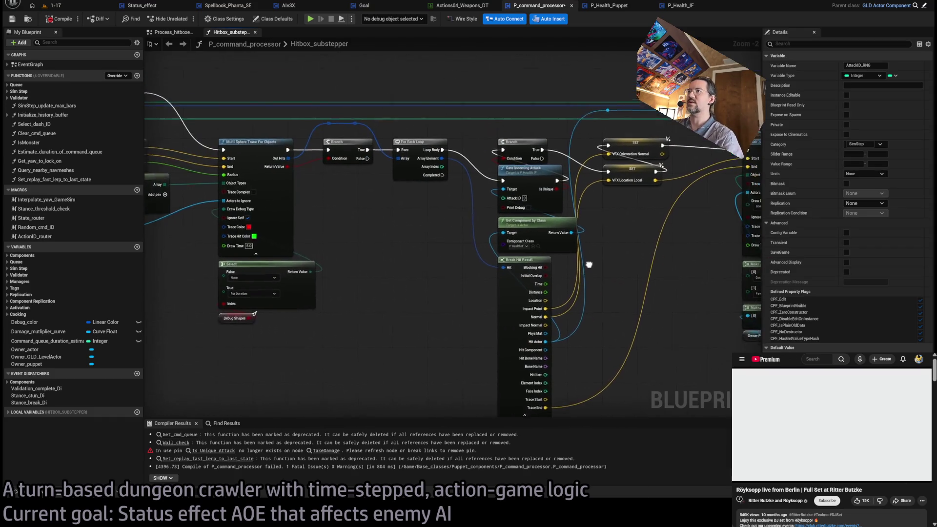
scroll(408, 213, "up", 2)
key("ctrl+v")
left_click_drag(424, 210, 552, 200)
Step: Paste another Attack ID RNG getter and feed it into Take Damage's Attack ID
scroll(596, 298, "down", 3)
left_click_drag(592, 267, 555, 262)
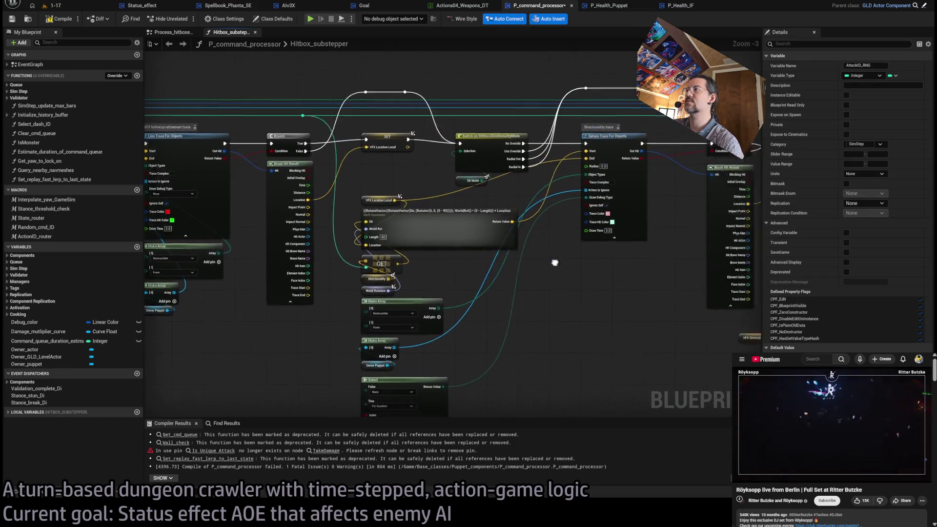
scroll(555, 263, "up", 4)
key("ctrl+v")
left_click_drag(466, 246, 614, 189)
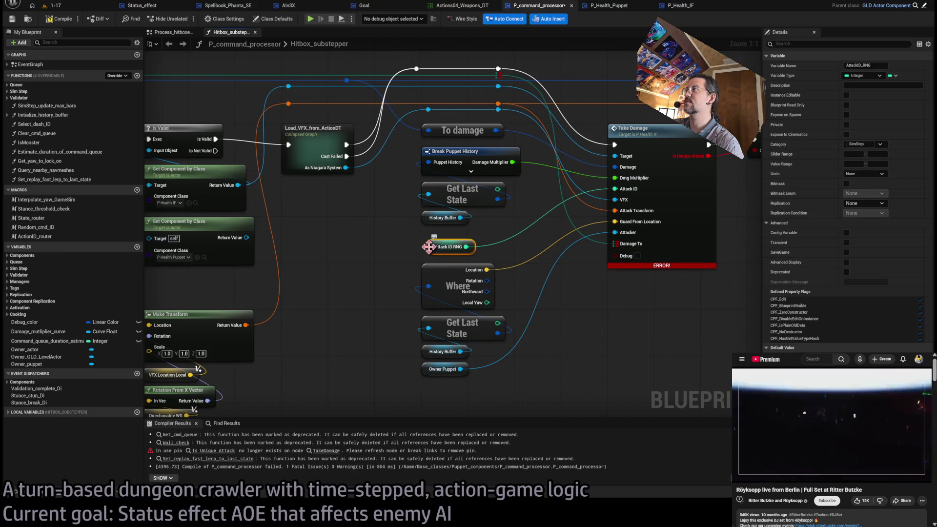
left_click_drag(428, 247, 422, 241)
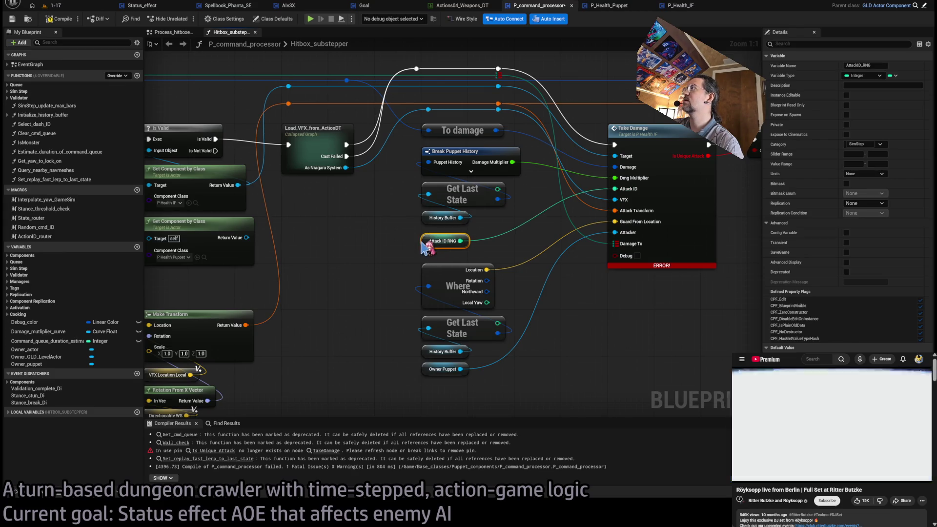
Step: Expand and collapse the Sim Step variable category in My Blueprint
left_click(8, 268)
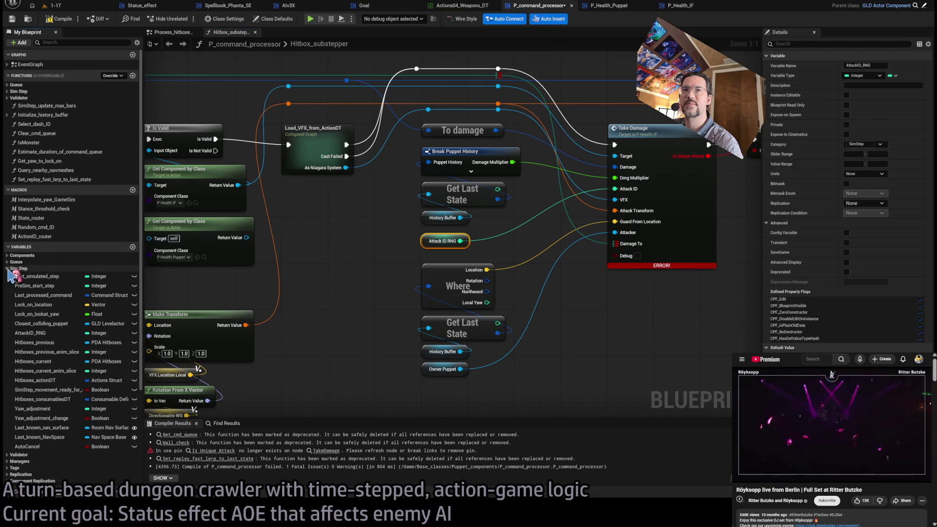
left_click(9, 269)
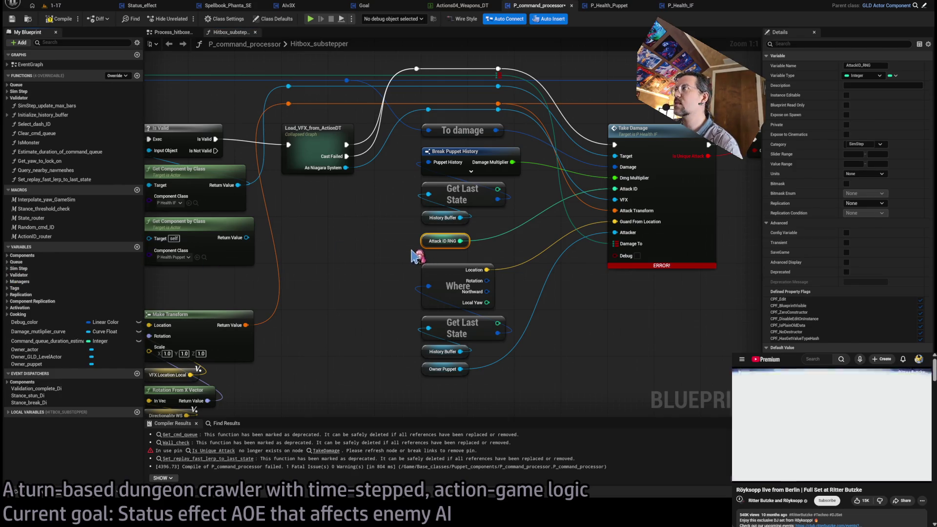
left_click(9, 269)
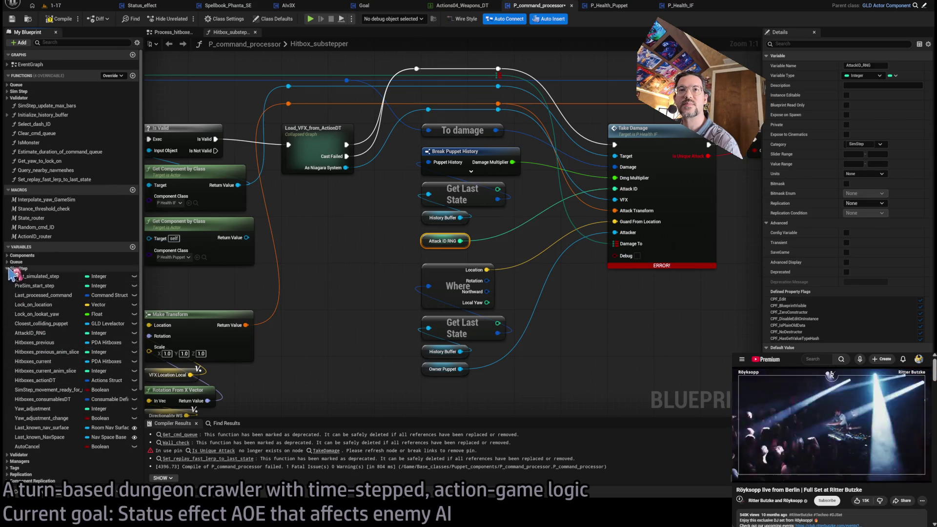
left_click(8, 268)
left_click(284, 282)
Step: Reposition the Attack ID RNG getter neatly beside Gate Incoming Attack
scroll(285, 282, "down", 4)
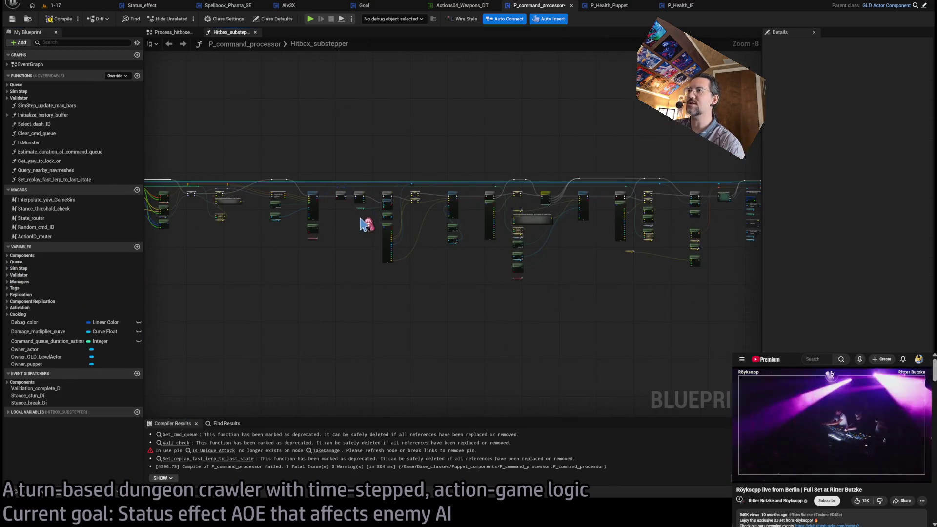
mouse_move(527, 237)
left_mouse_down()
mouse_move(505, 260)
mouse_move(301, 231)
mouse_move(173, 234)
left_mouse_up()
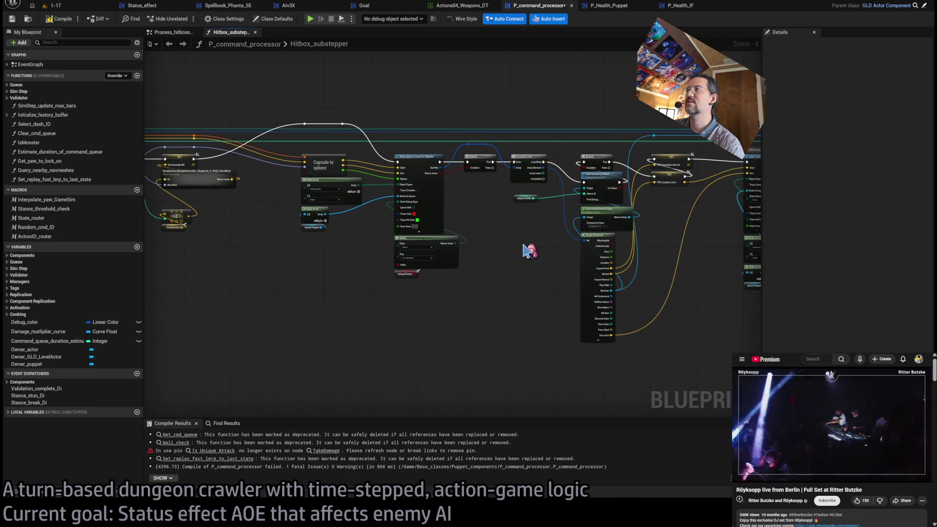
left_click_drag(526, 250, 435, 263)
scroll(435, 241, "up", 4)
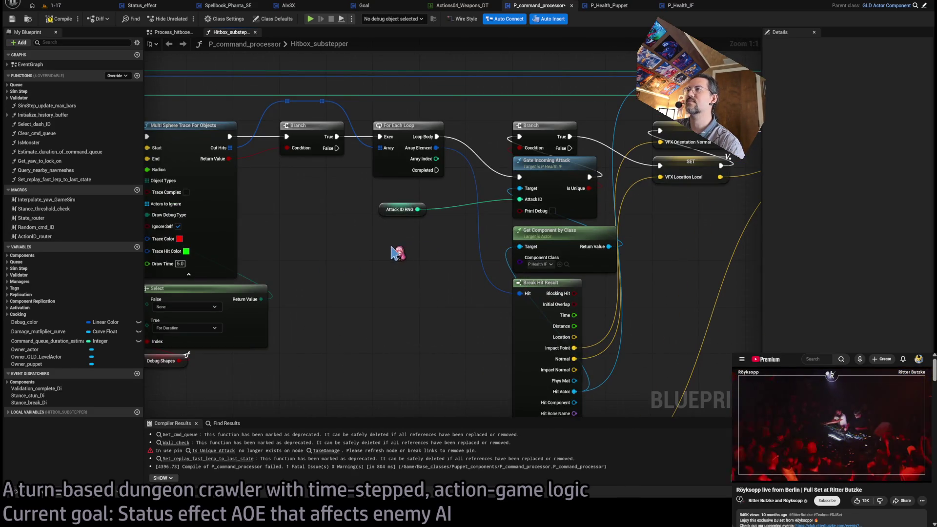
left_click_drag(393, 210, 388, 195)
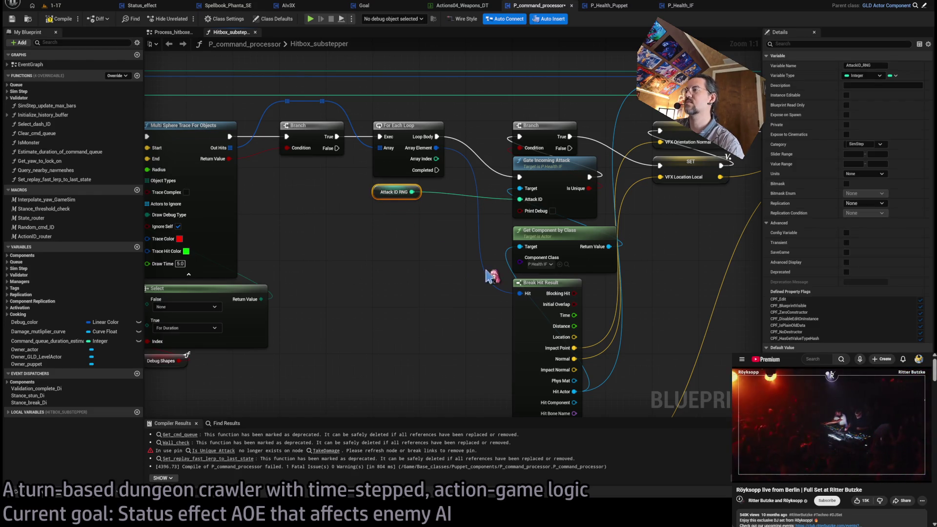
mouse_move(658, 312)
left_mouse_down()
mouse_move(476, 271)
mouse_move(425, 272)
left_mouse_up()
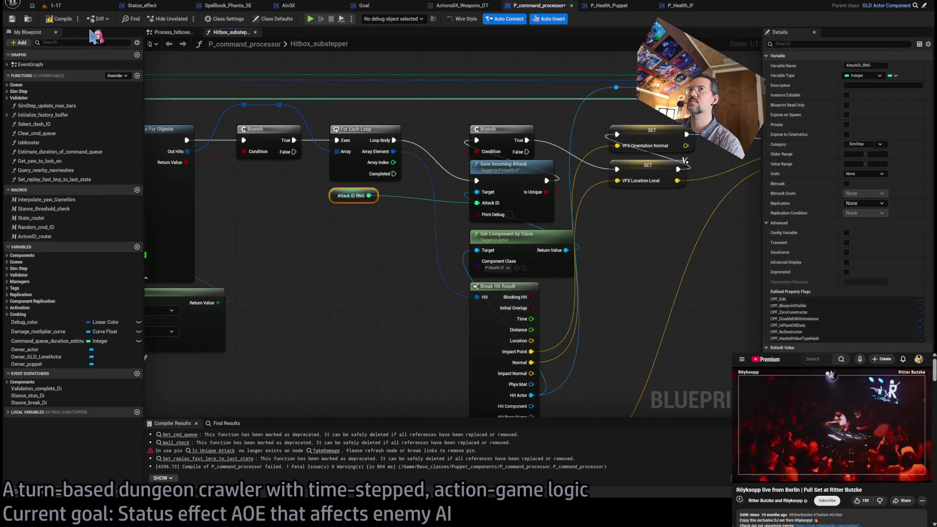
left_click_drag(335, 196, 333, 201)
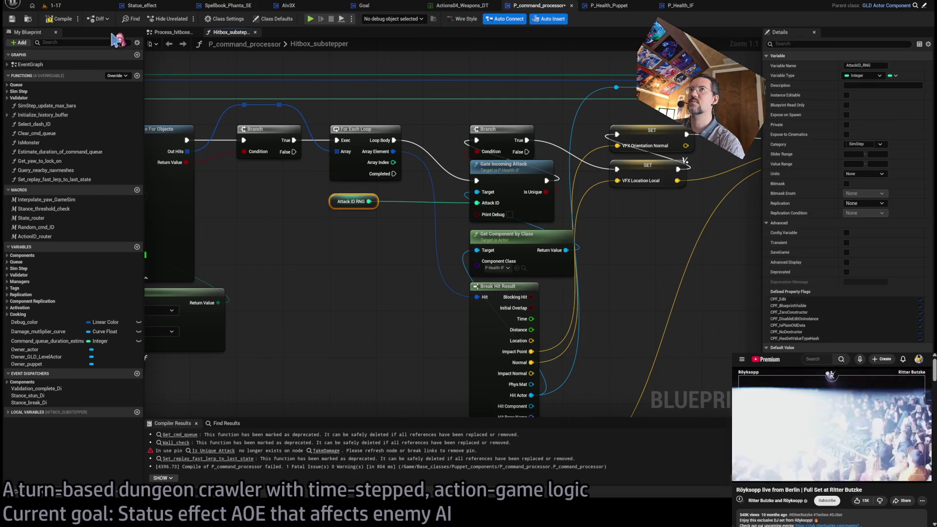
left_click(344, 251)
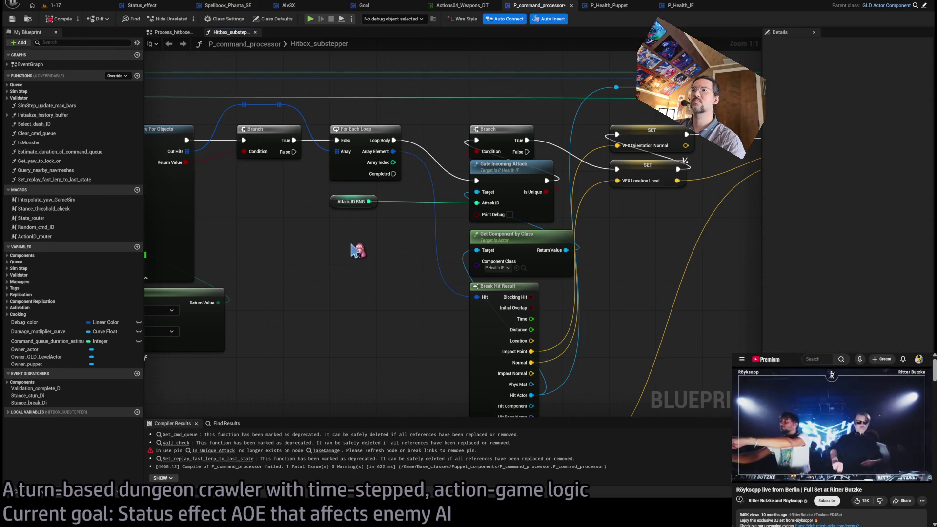
Step: Jump to the Is Unique Attack error on Take Damage and select the following Branch
scroll(352, 287, "down", 4)
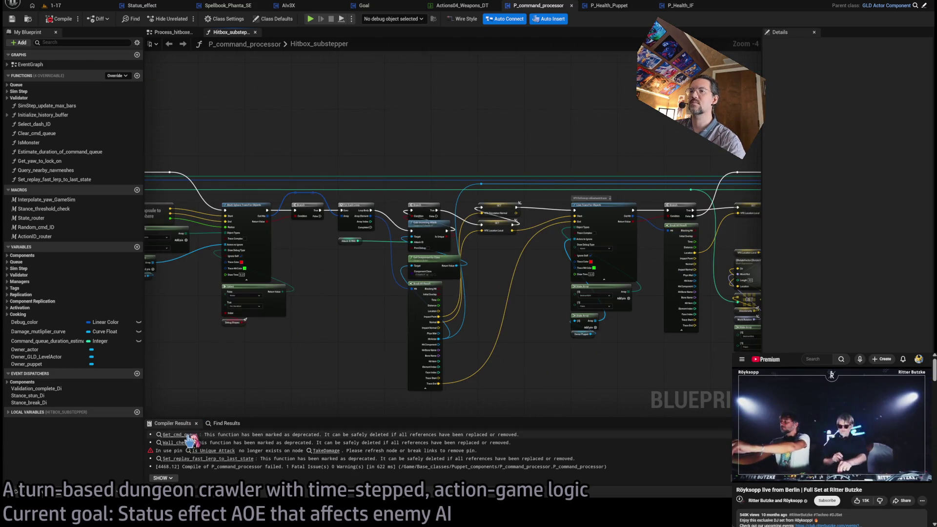
left_click(213, 450)
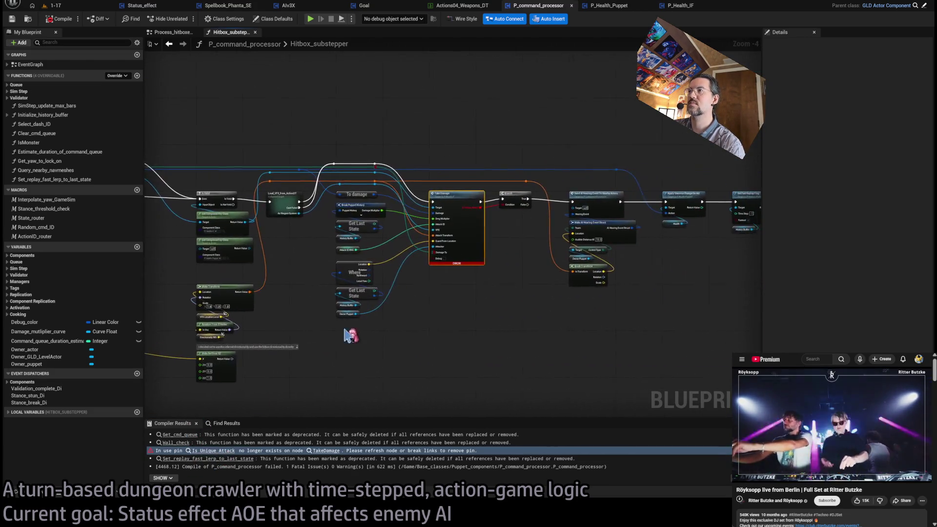
left_click(388, 212)
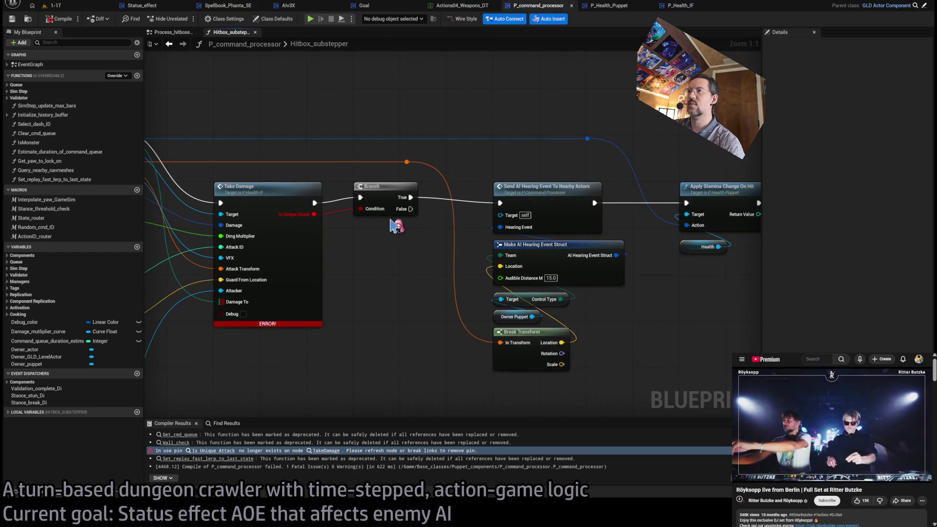
Step: Delete the Is Unique Attack branch, wire Take Damage to Send AI Hearing Event, and shift the reroute knot
key("Delete")
left_click(505, 209)
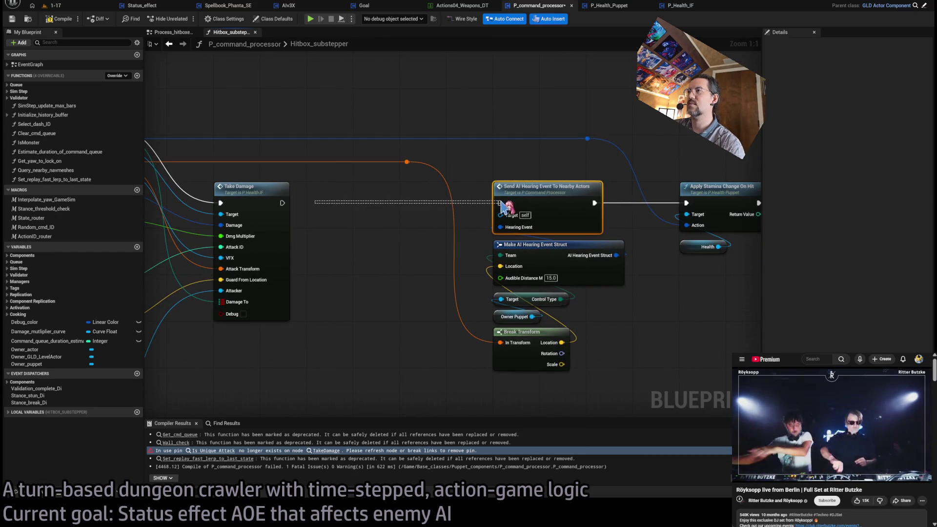
mouse_move(282, 203)
left_mouse_down()
mouse_move(467, 211)
mouse_move(500, 203)
left_mouse_up()
scroll(419, 234, "down", 3)
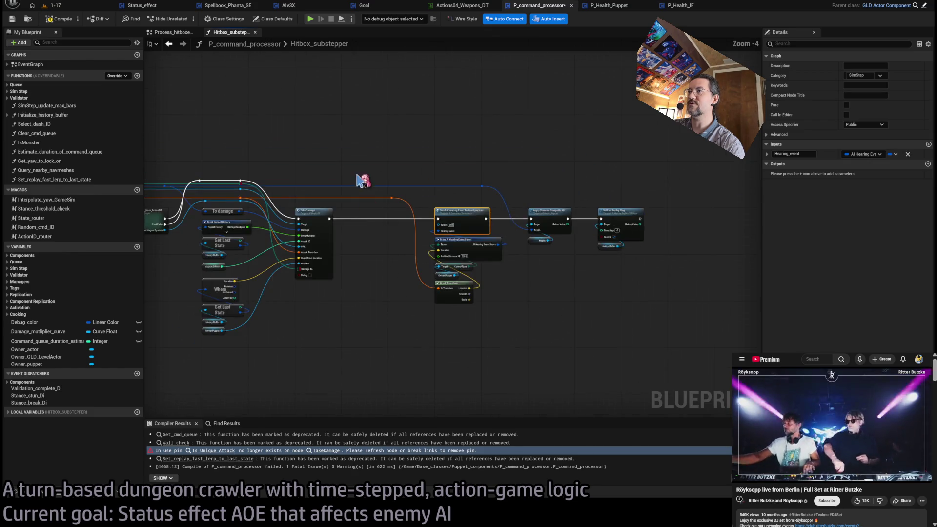
scroll(361, 180, "up", 2)
left_click(420, 219)
left_click_drag(420, 219, 320, 220)
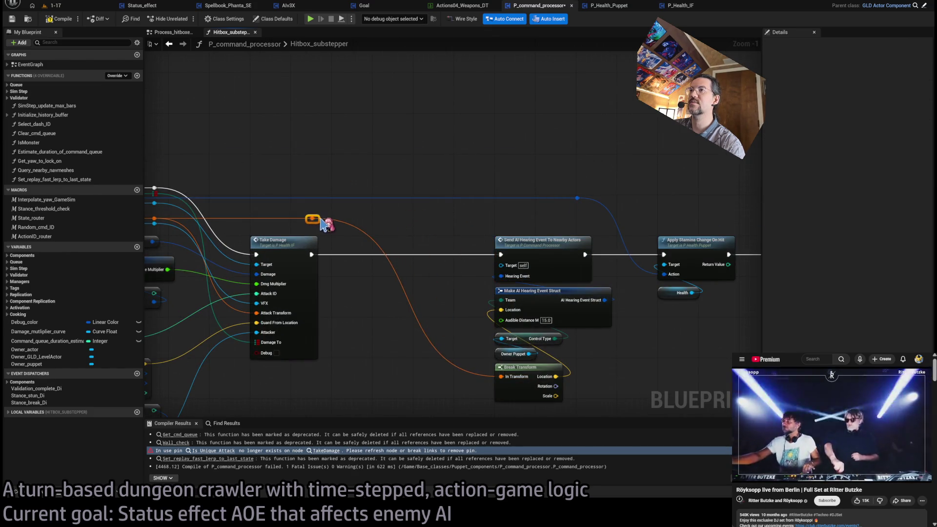
Step: Select the hearing, stamina and replay nodes and review the whole damage chain
scroll(455, 184, "down", 3)
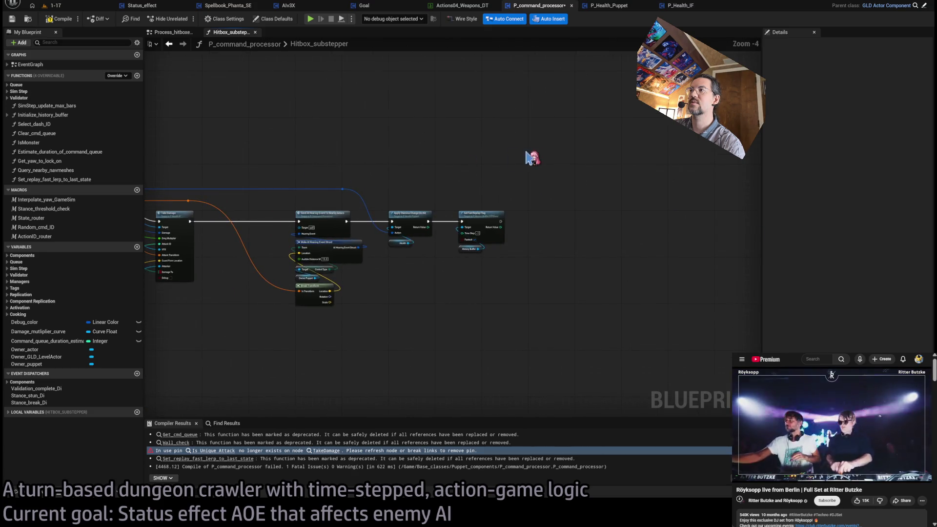
left_click_drag(531, 157, 288, 288)
scroll(278, 239, "up", 3)
left_click(486, 185)
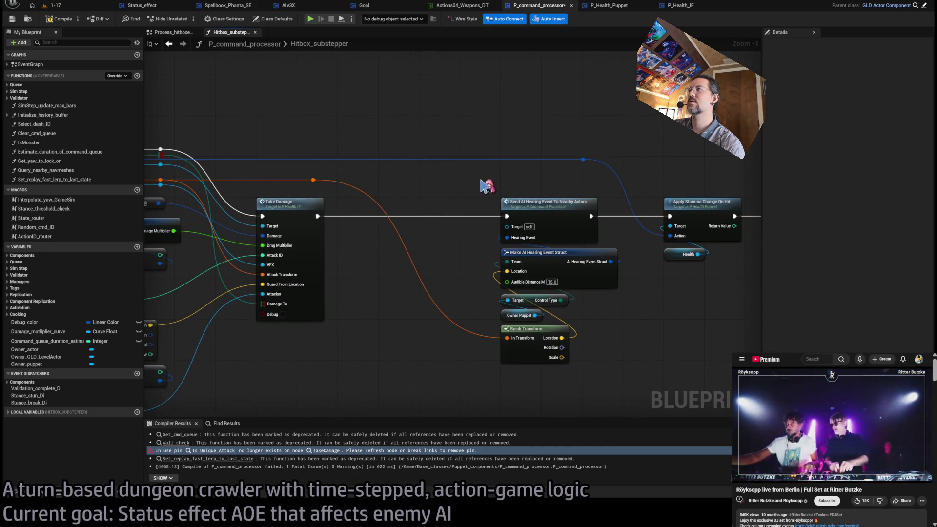
left_click_drag(442, 207, 620, 182)
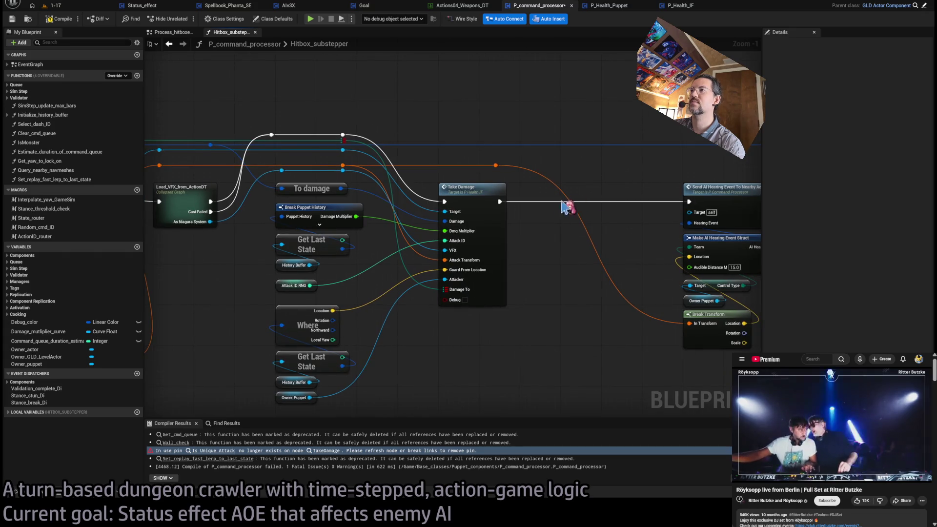
scroll(569, 272, "down", 2)
left_click_drag(569, 272, 392, 248)
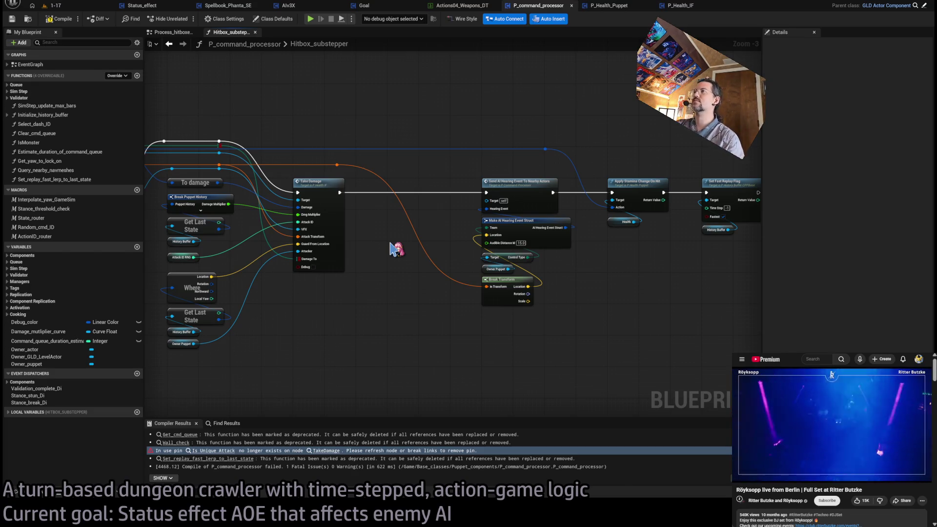
scroll(575, 165, "up", 3)
left_click_drag(371, 105, 425, 143)
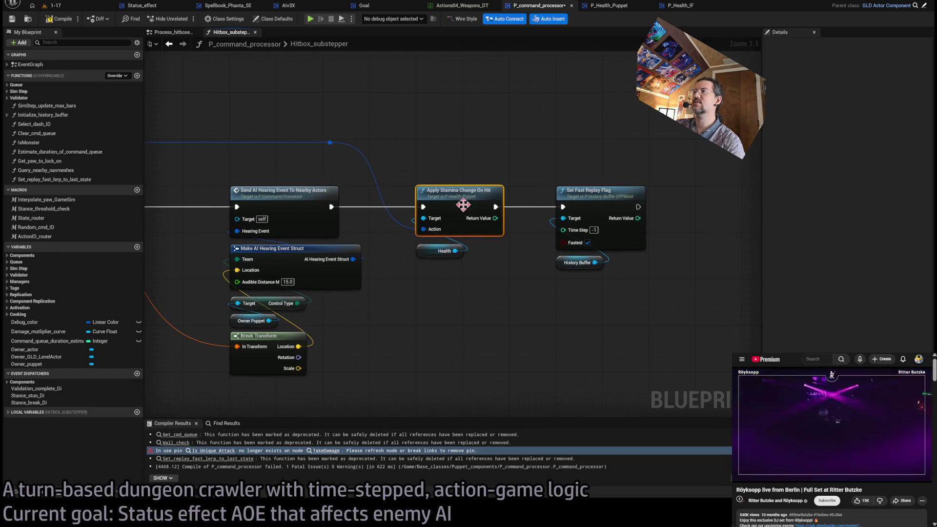
Step: Move the Send AI Hearing to Set Fast Replay Flag group closer to Take Damage
left_click_drag(577, 157, 576, 218)
left_click(489, 288)
scroll(510, 249, "down", 3)
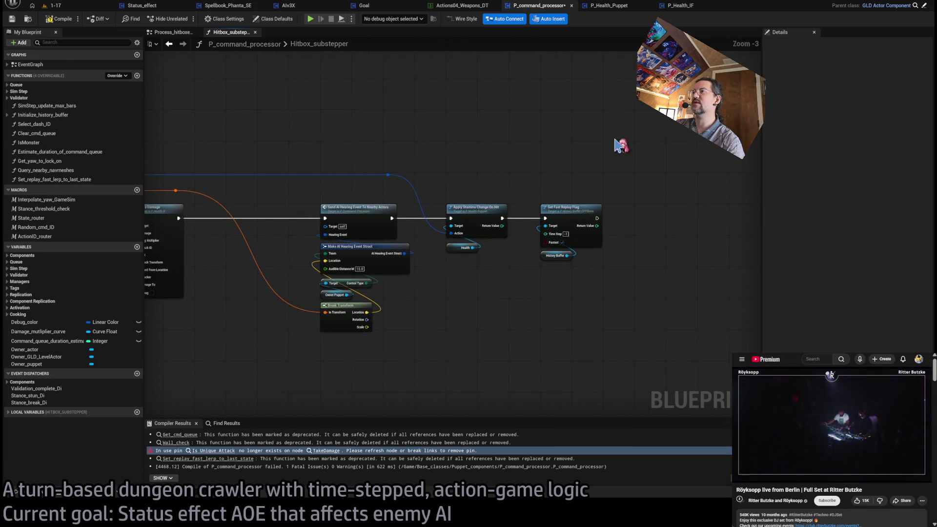
left_click_drag(616, 140, 304, 355)
scroll(342, 303, "up", 2)
mouse_move(617, 180)
left_mouse_down()
mouse_move(488, 178)
mouse_move(497, 176)
left_mouse_up()
left_click(468, 159)
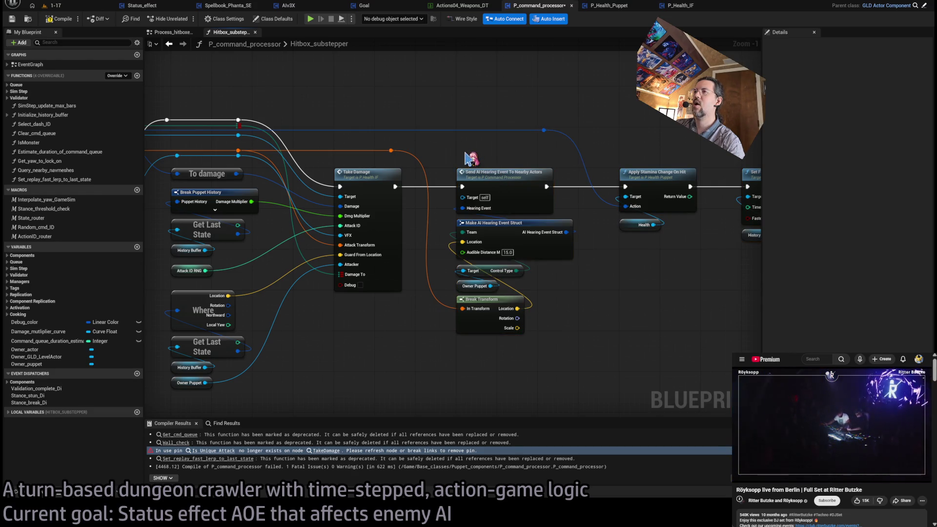
Step: Open the TakeDamage function in P_Health_IF from the Take Damage node
left_click_drag(391, 198, 501, 192)
left_click(496, 197)
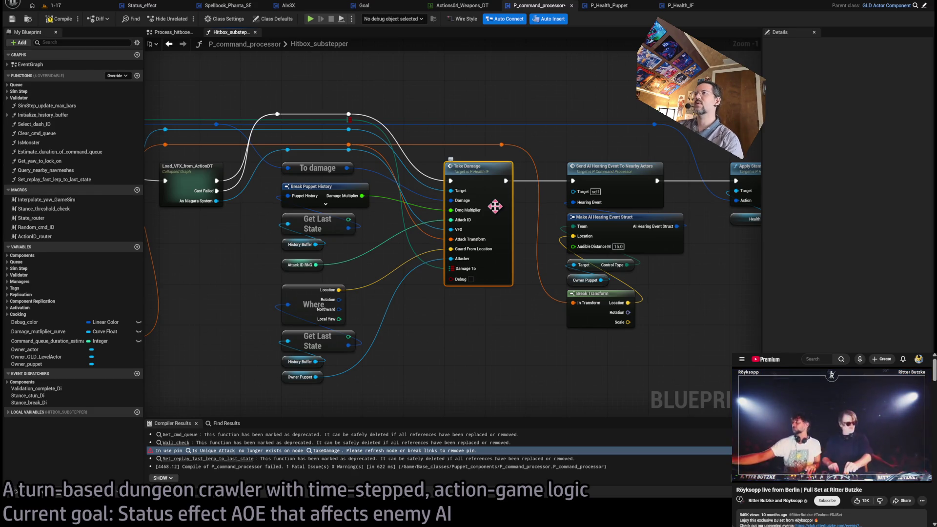
double_click(495, 206)
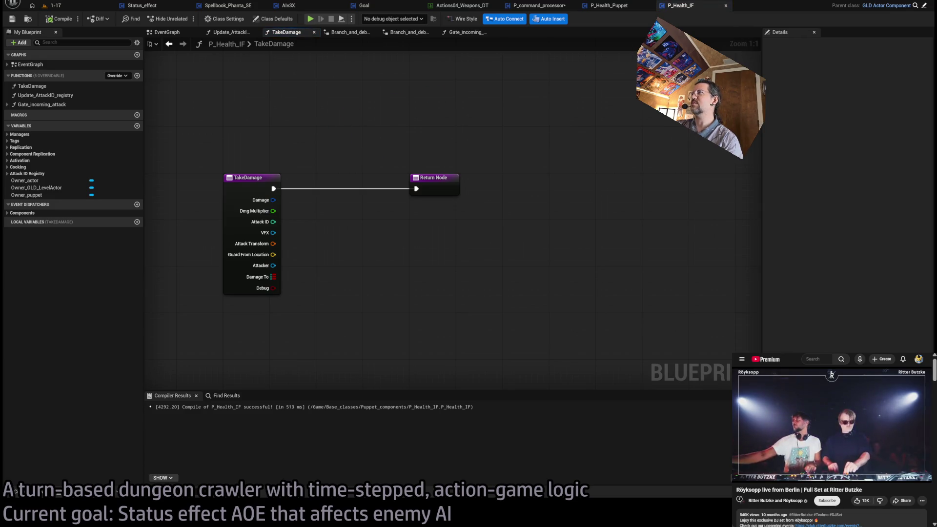
Step: Switch to the TakeDamage graph in P_Health_Puppet
left_click(609, 14)
left_click_drag(612, 10, 683, 8)
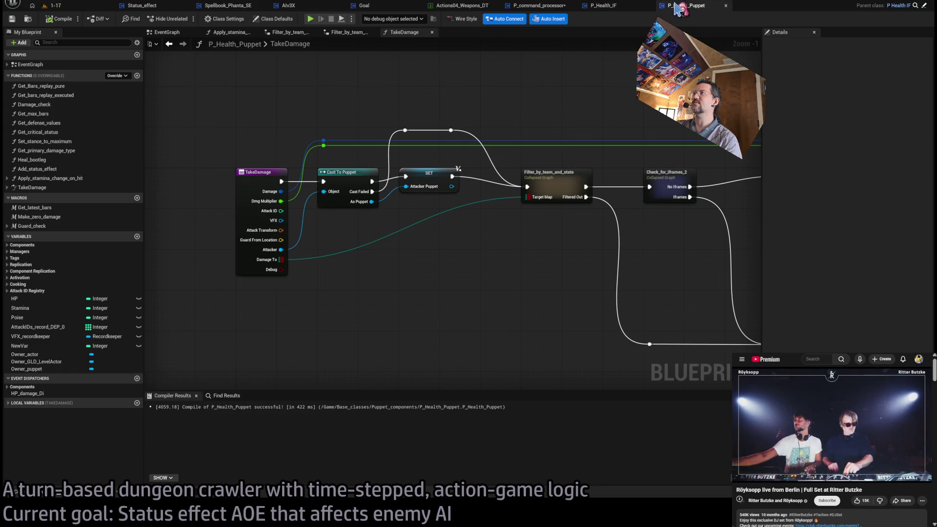
scroll(556, 174, "down", 2)
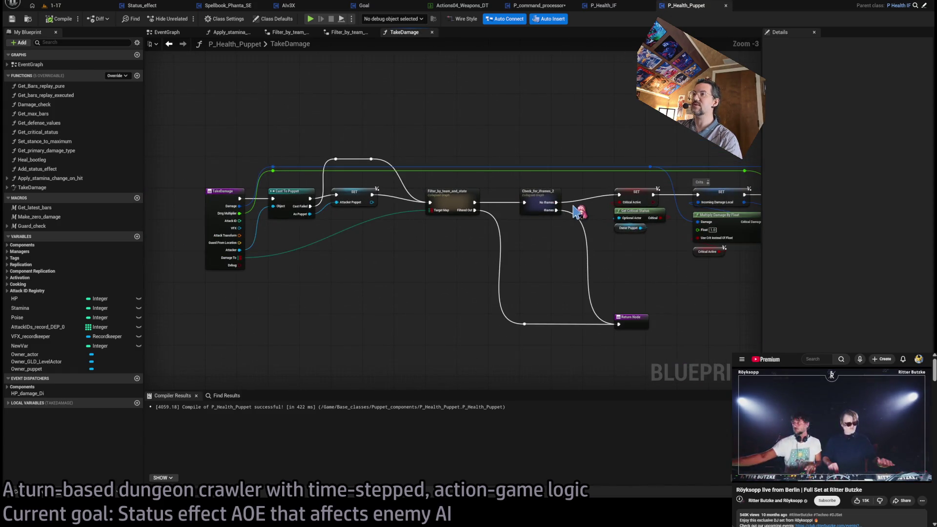
scroll(372, 201, "up", 2)
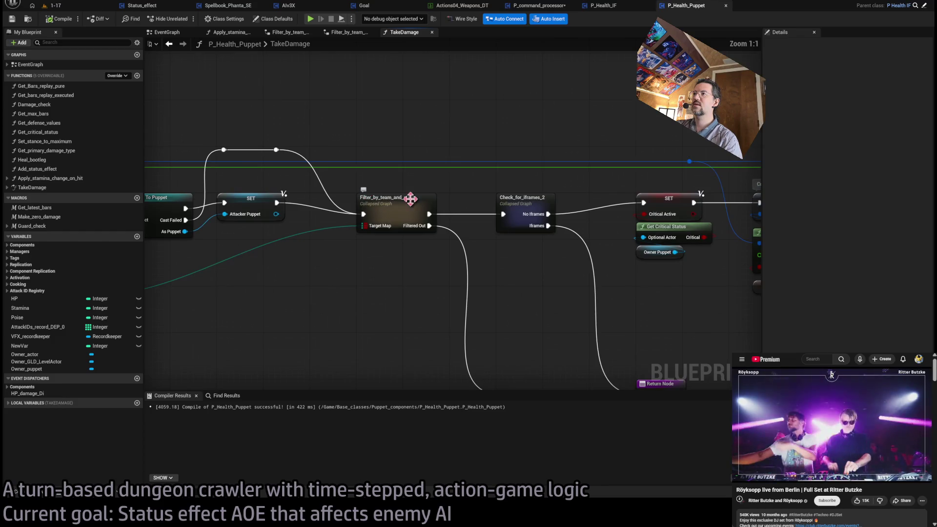
Step: Inspect the Filter_by_team_and_state collapsed graph's reroutes, state checks and Inputs node
double_click(404, 204)
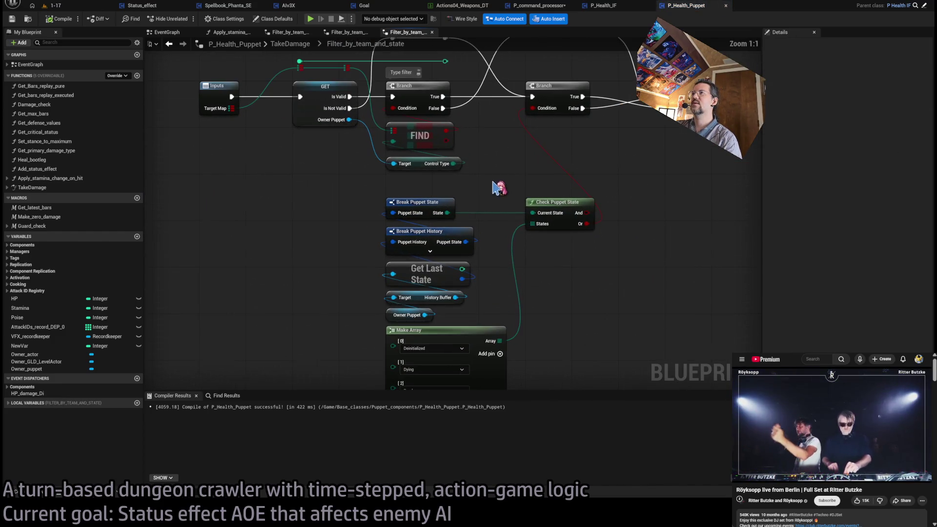
mouse_move(321, 109)
left_mouse_down()
mouse_move(496, 116)
mouse_move(499, 159)
mouse_move(477, 206)
left_mouse_up()
scroll(484, 195, "down", 1)
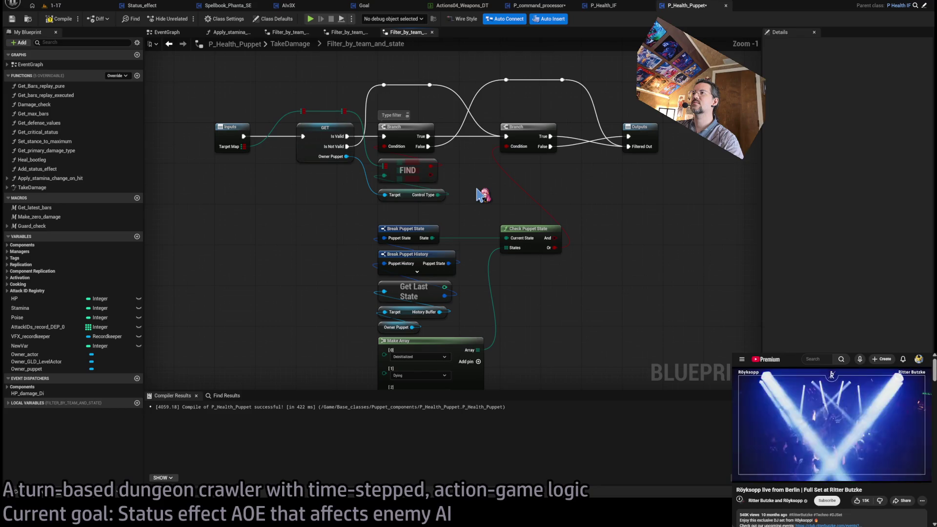
left_click(347, 33)
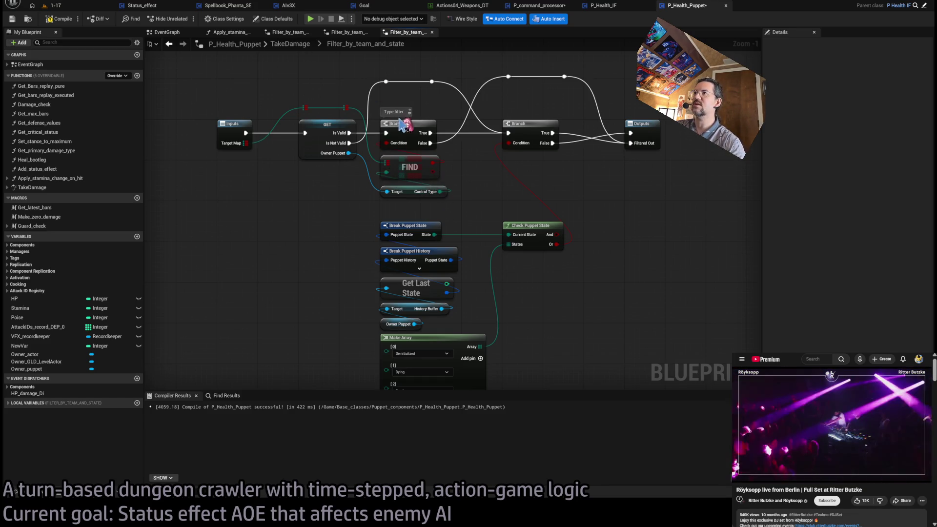
mouse_move(566, 166)
left_mouse_down()
mouse_move(341, 371)
mouse_move(324, 374)
mouse_move(536, 167)
mouse_move(566, 155)
mouse_move(324, 359)
mouse_move(324, 370)
left_mouse_up()
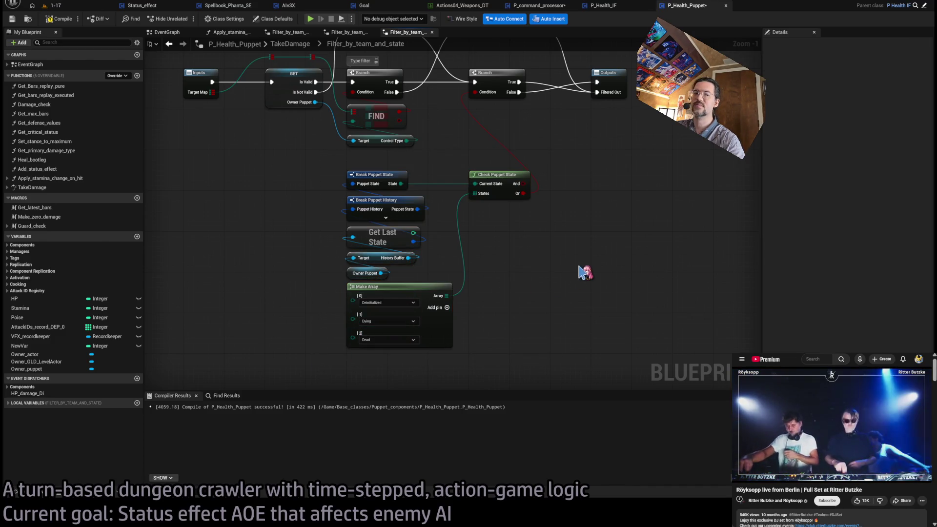
scroll(358, 268, "up", 1)
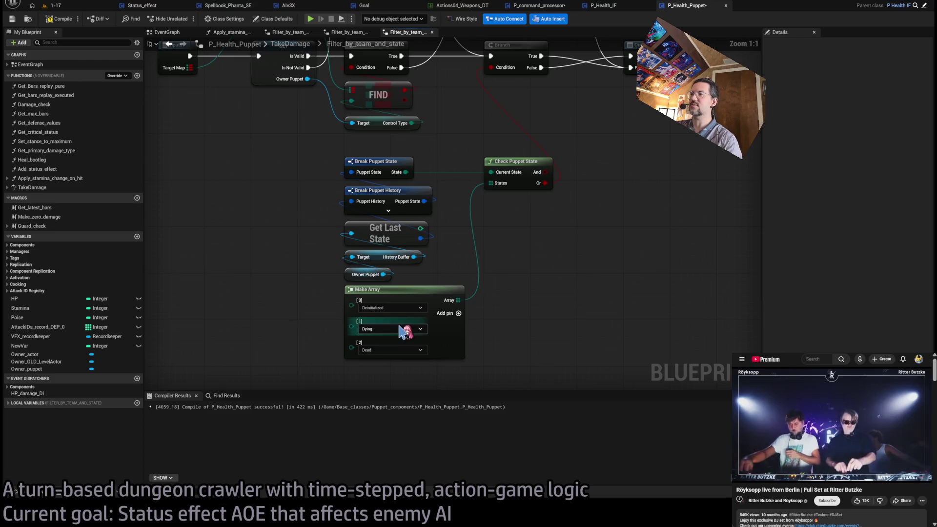
scroll(412, 311, "down", 2)
scroll(481, 200, "up", 1)
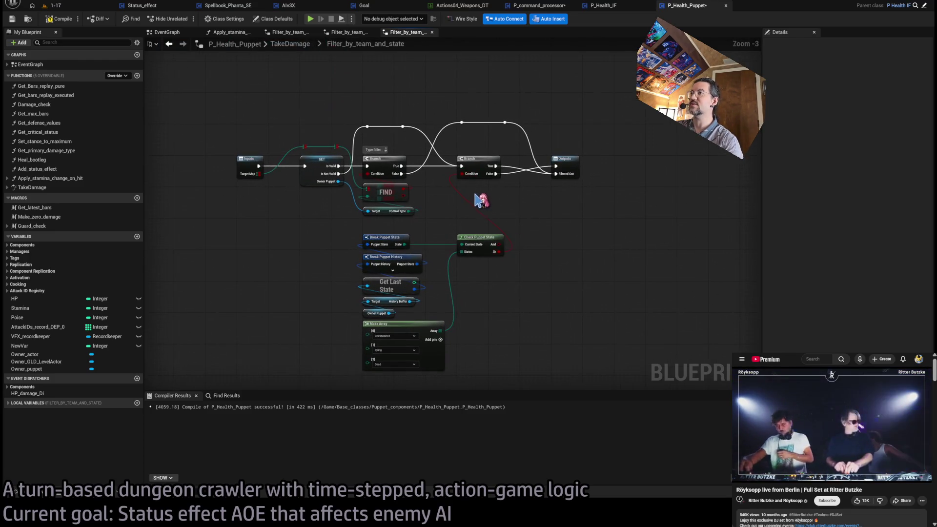
scroll(480, 224, "up", 1)
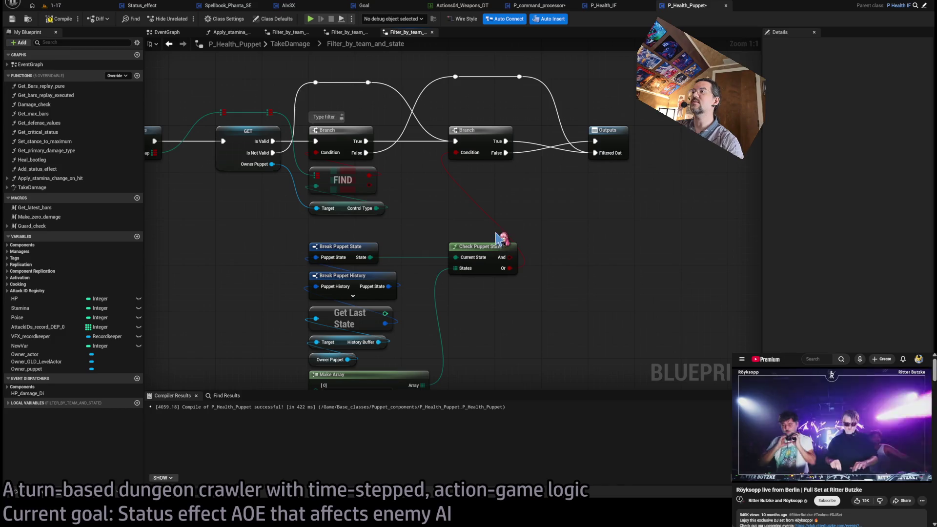
left_click_drag(532, 200, 586, 224)
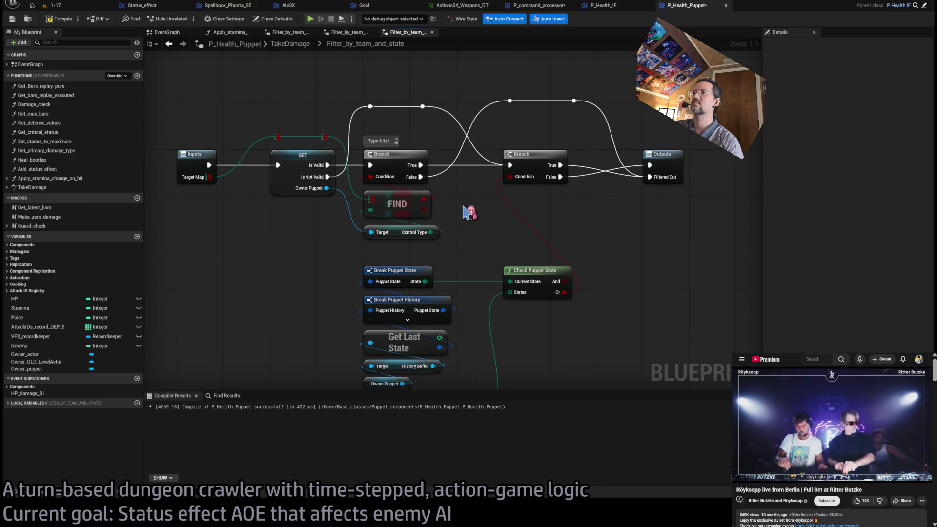
Step: Return to TakeDamage and view Get Critical Status and the Return Node
left_click(290, 44)
scroll(350, 192, "up", 10)
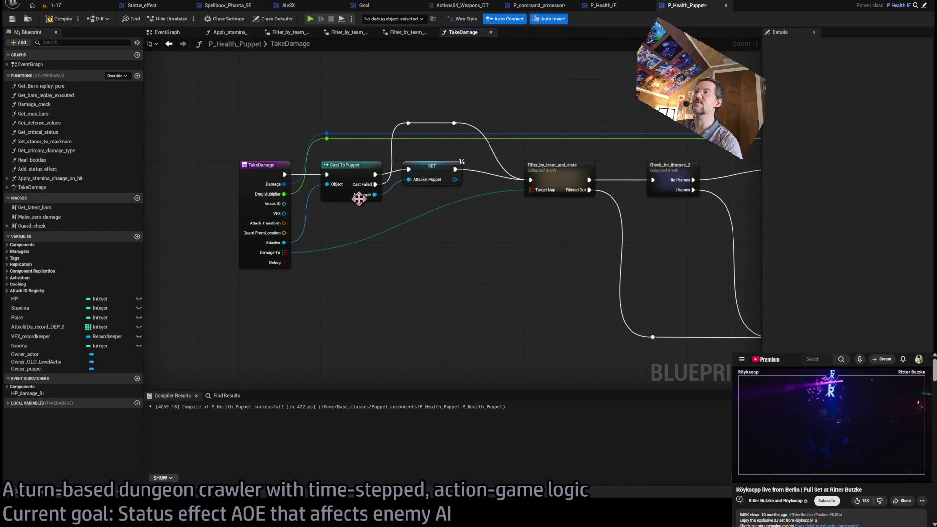
mouse_move(571, 151)
left_mouse_down()
mouse_move(420, 192)
mouse_move(424, 215)
mouse_move(413, 215)
left_mouse_up()
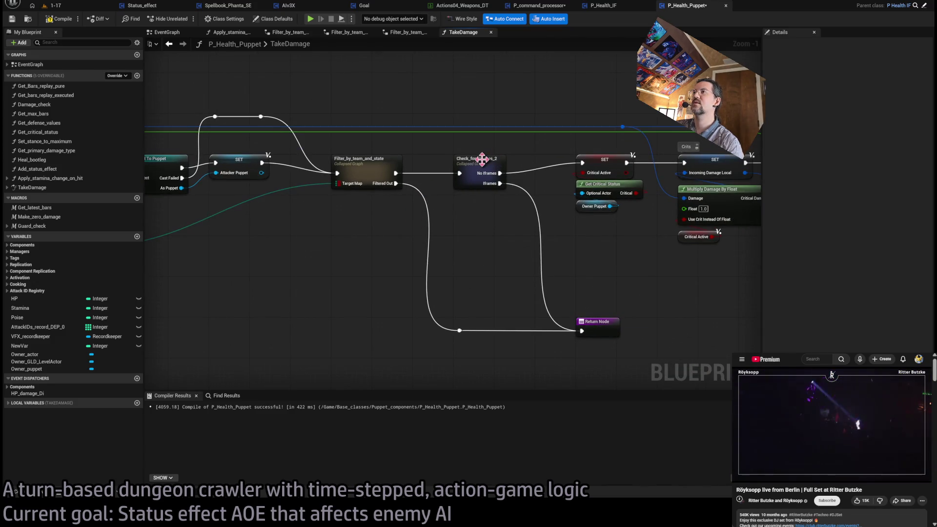
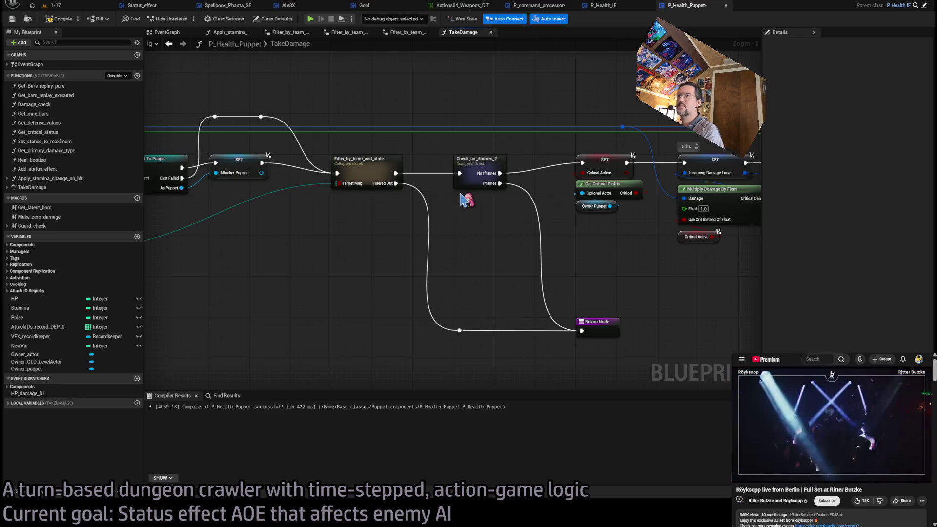
Step: Switch to P_command_processor and survey the Hitbox_substepper execution chain near Take Damage
left_click_drag(306, 106, 432, 250)
left_click_drag(344, 238, 498, 259)
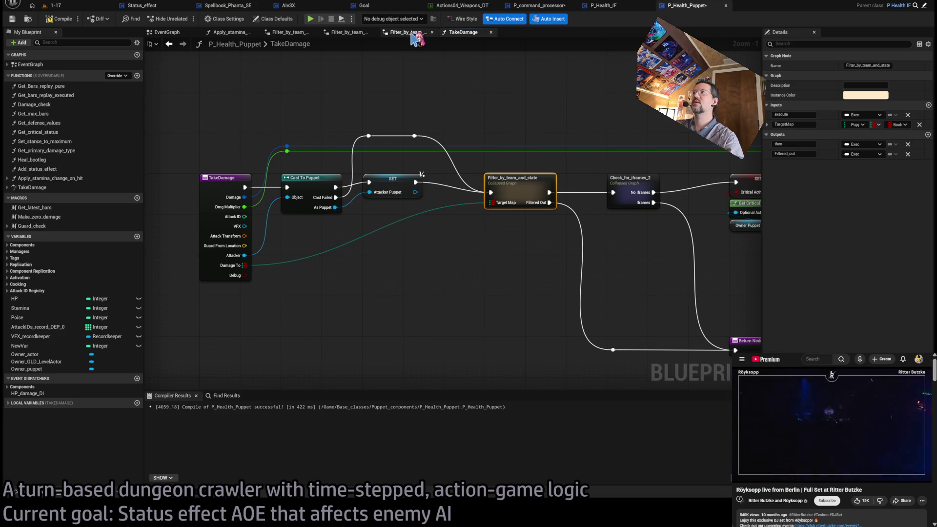
left_click(544, 7)
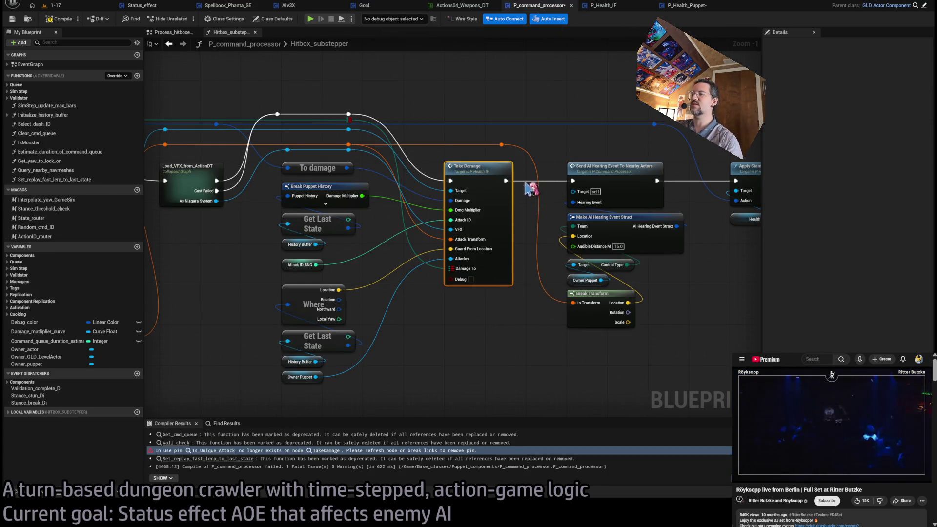
mouse_move(407, 265)
left_mouse_down()
mouse_move(439, 265)
mouse_move(477, 241)
mouse_move(480, 259)
mouse_move(474, 253)
left_mouse_up()
scroll(439, 264, "down", 1)
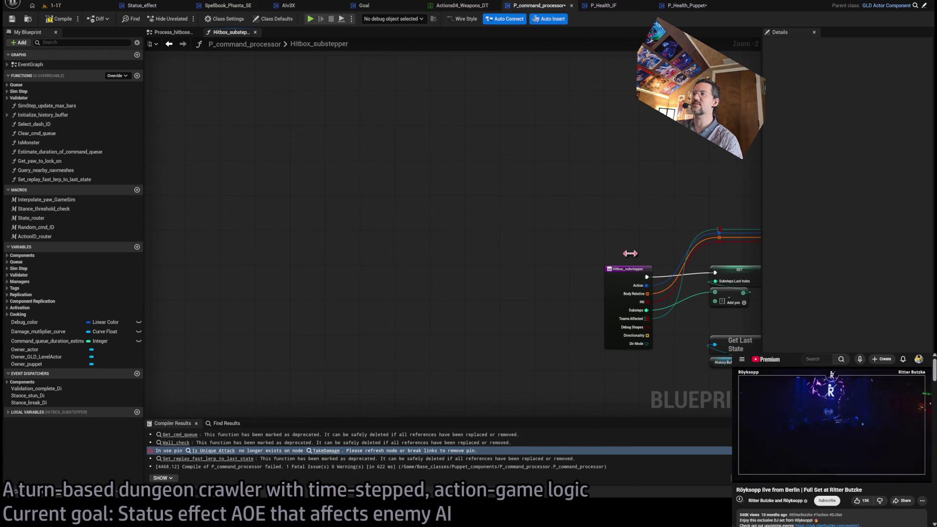
scroll(362, 266, "up", 2)
scroll(376, 266, "down", 4)
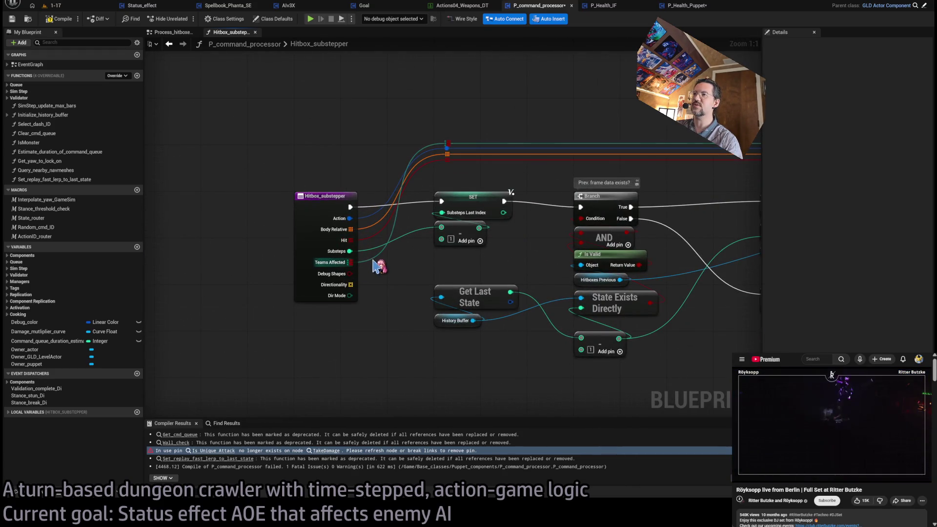
mouse_move(376, 266)
left_mouse_down()
mouse_move(304, 229)
mouse_move(161, 229)
left_mouse_up()
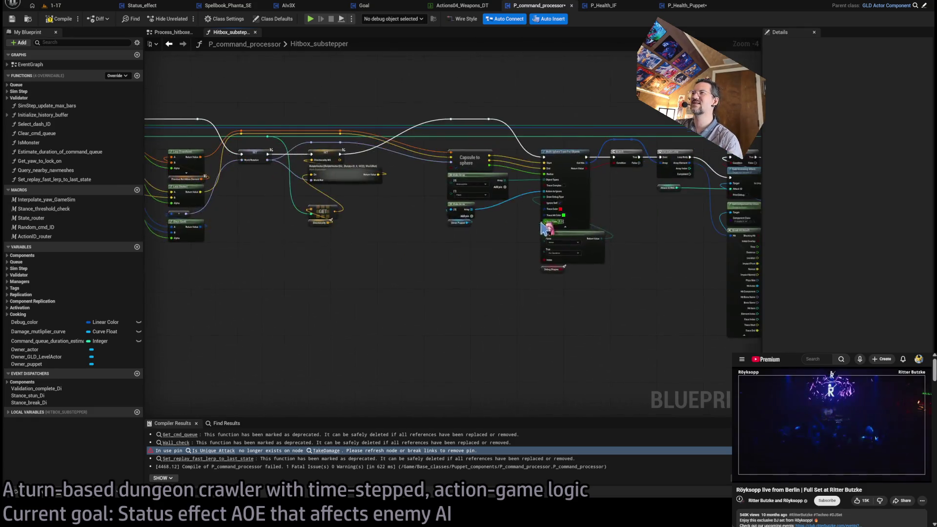
left_click_drag(537, 244, 351, 243)
left_click_drag(561, 254, 391, 254)
scroll(570, 262, "up", 3)
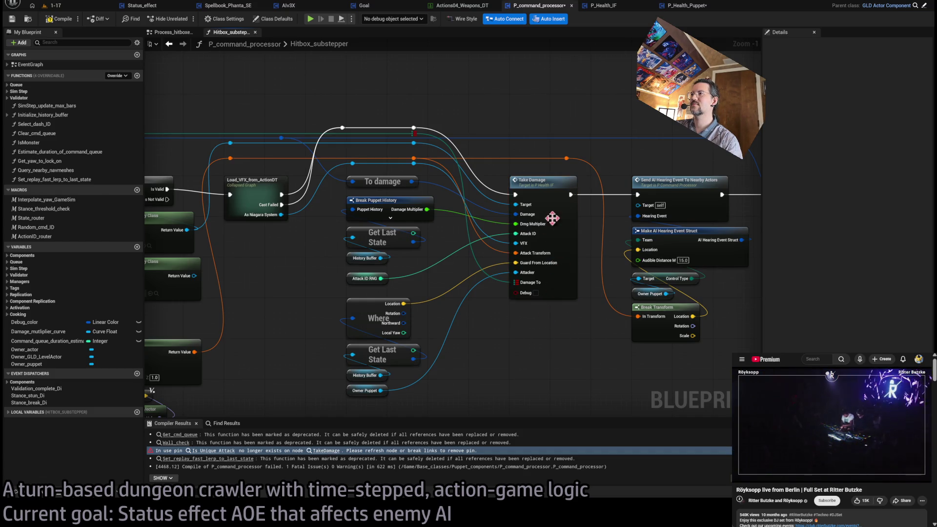
scroll(533, 235, "down", 2)
Step: Pan along the graph to the sphere trace, line trace and branch nodes
mouse_move(533, 234)
left_mouse_down()
mouse_move(664, 238)
mouse_move(651, 262)
left_mouse_up()
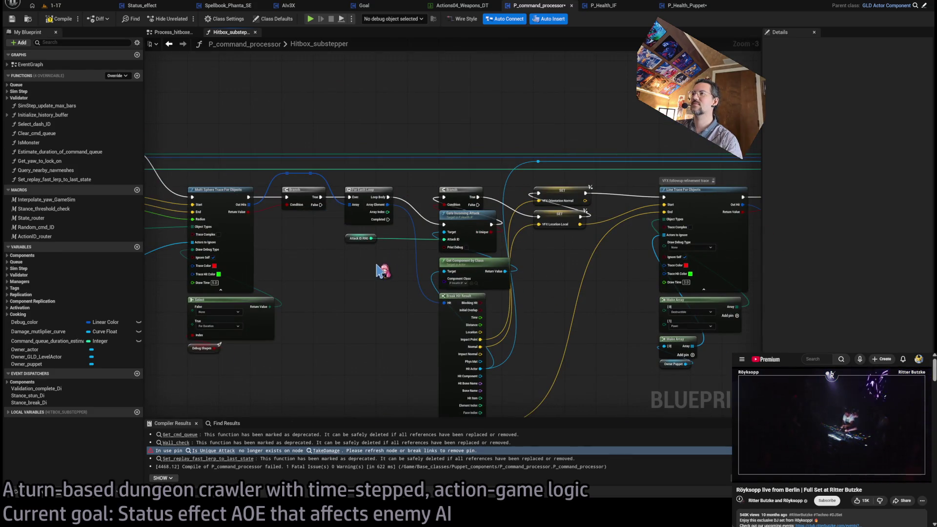
left_click_drag(439, 245, 477, 203)
scroll(481, 209, "down", 1)
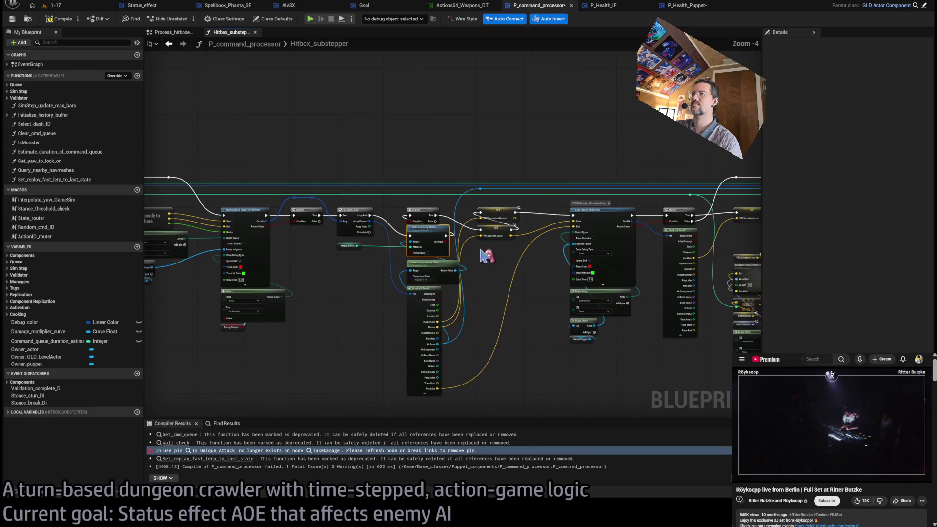
left_click_drag(487, 256, 147, 266)
scroll(146, 267, "up", 5)
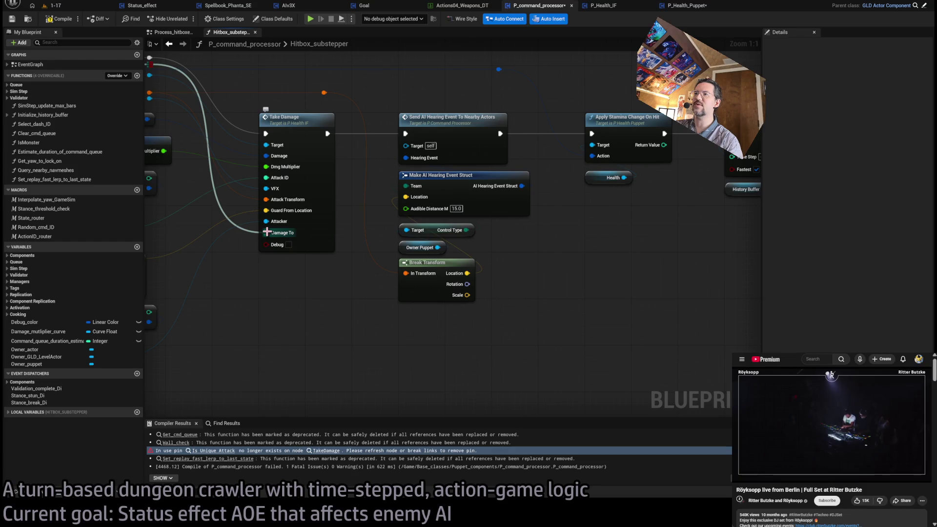
scroll(267, 232, "down", 3)
left_click_drag(251, 289, 454, 245)
scroll(454, 246, "up", 4)
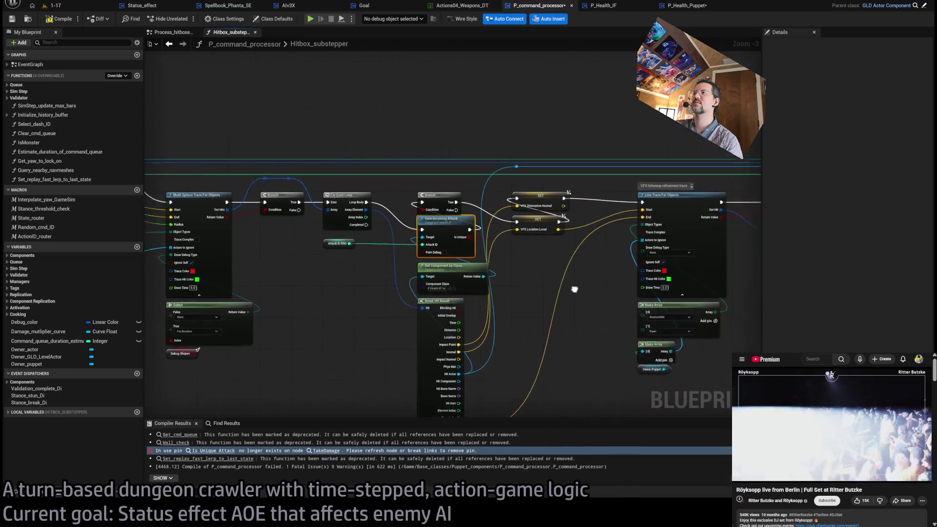
Step: Nudge Gate Incoming Attack, Get Component by Class and Break Hit Result slightly downward
left_click_drag(404, 219, 404, 225)
left_click_drag(501, 320, 511, 271)
left_click(516, 282)
left_click_drag(462, 372, 466, 244)
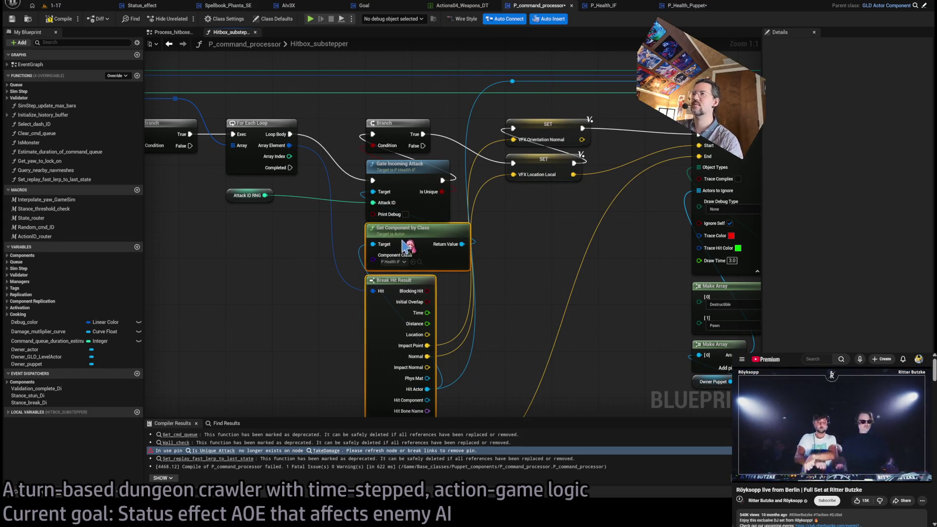
left_click_drag(407, 244, 407, 250)
left_click(516, 229)
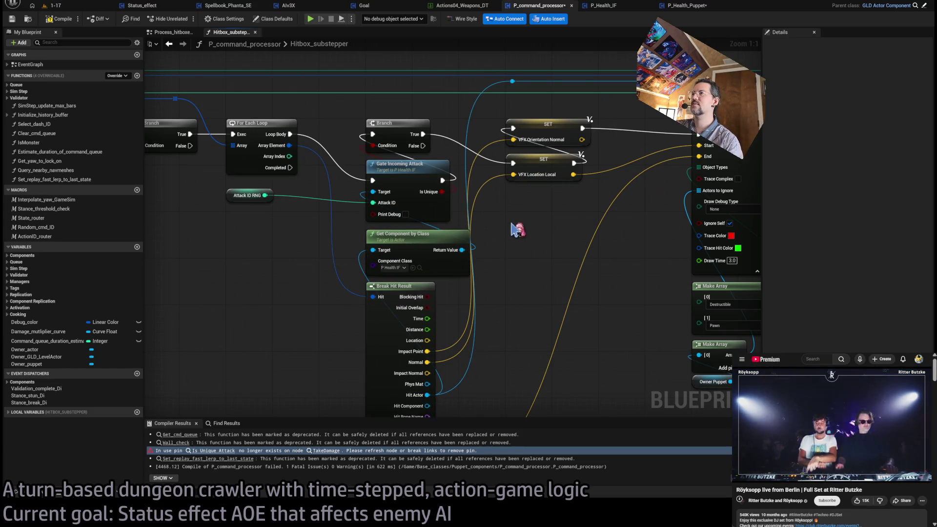
left_click(410, 168)
Step: Open Gate_incoming_attack and add a new input as a puppet-keyed map
double_click(410, 168)
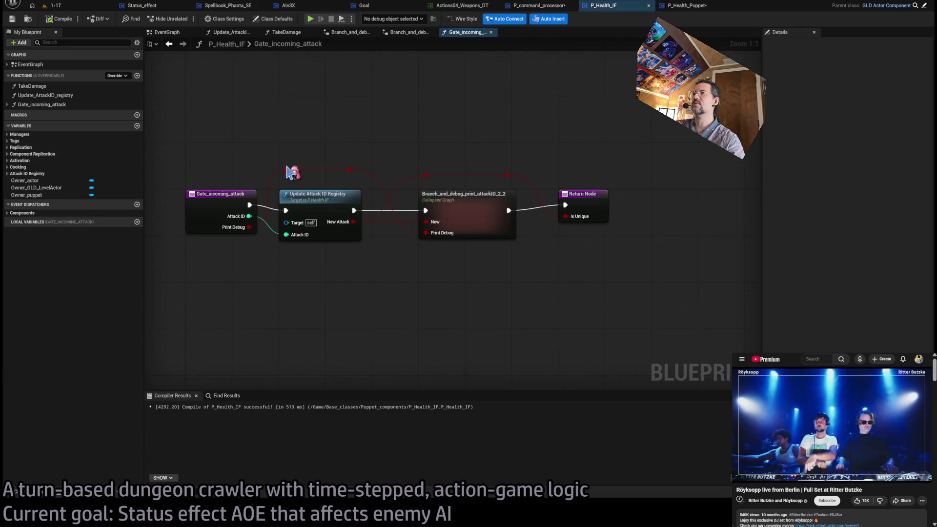
left_click(928, 226)
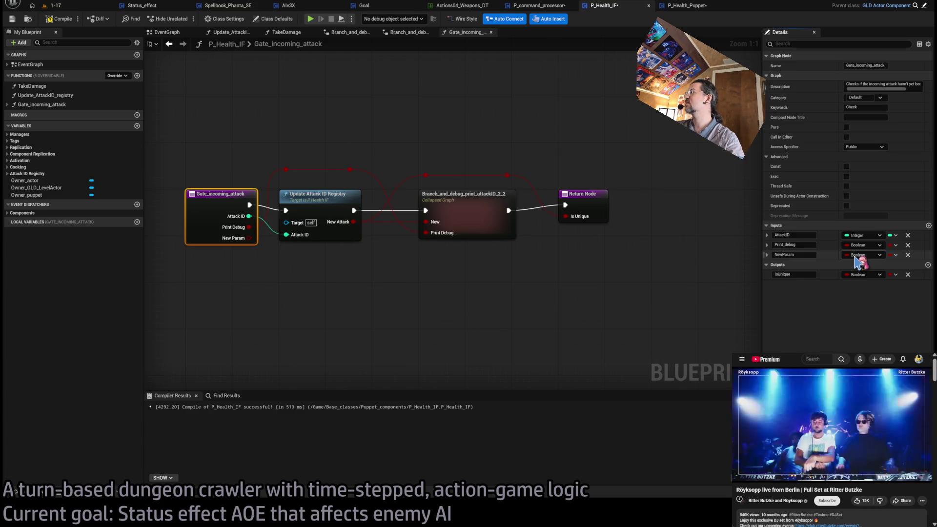
left_click(855, 259)
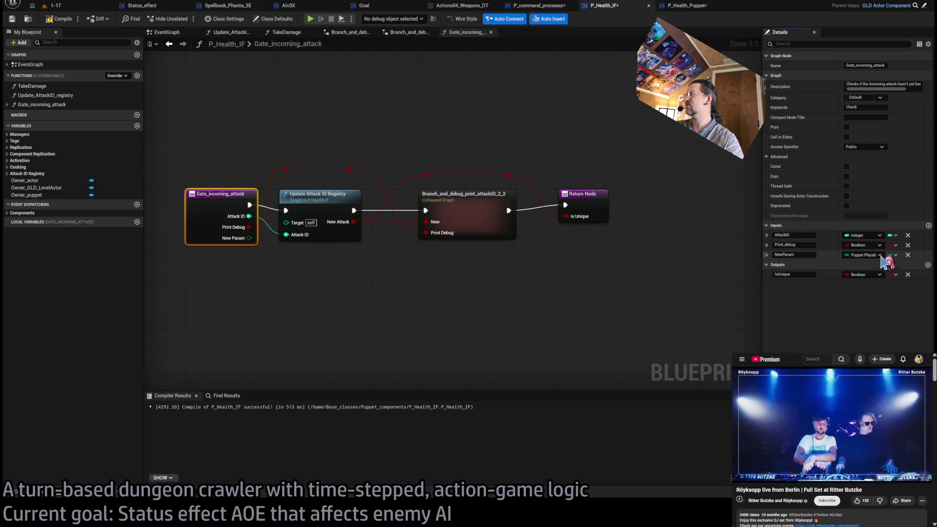
left_click(895, 255)
left_click(899, 285)
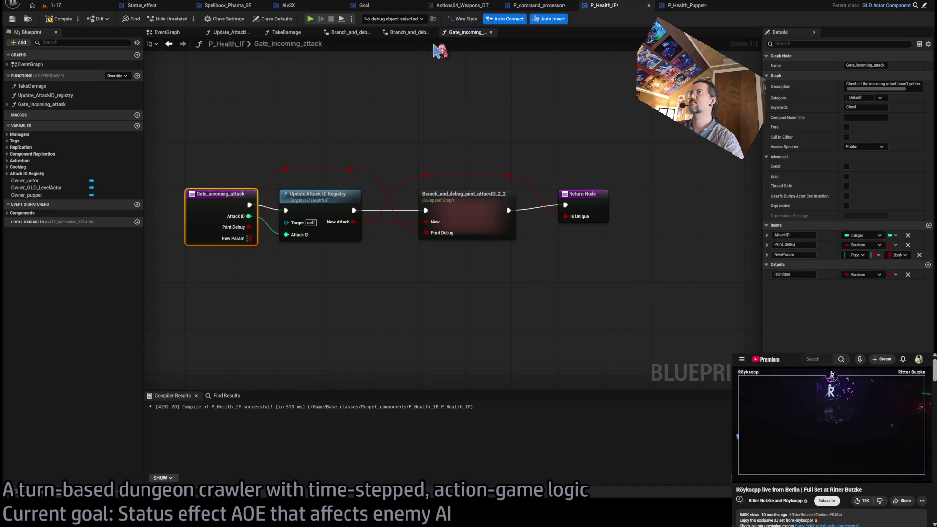
Step: Glance back at Hitbox_substepper, then rename the new map input to Damage_to
left_click(557, 7)
scroll(283, 216, "down", 4)
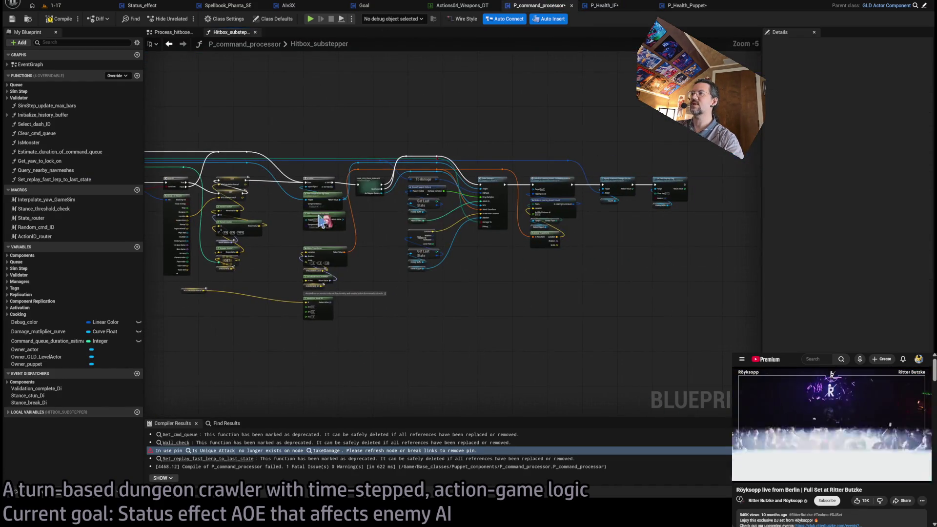
scroll(619, 240, "up", 1)
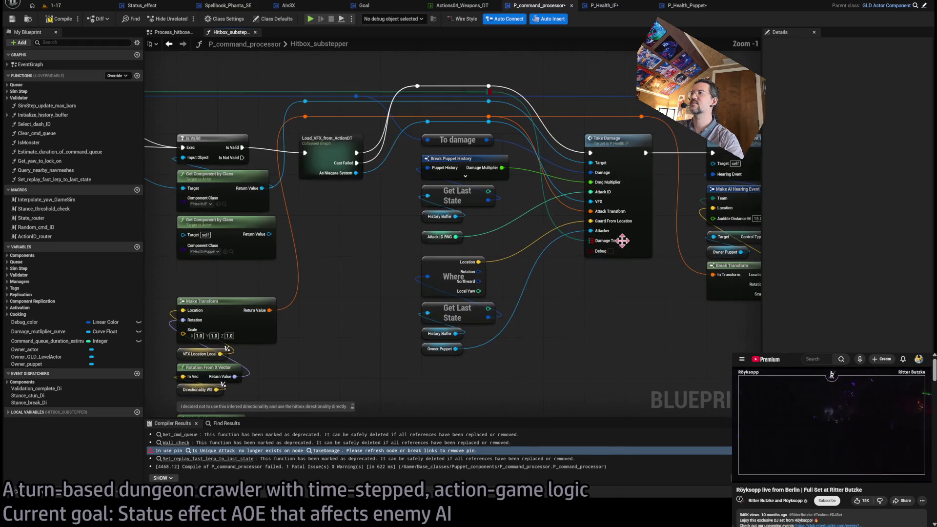
scroll(623, 287, "down", 2)
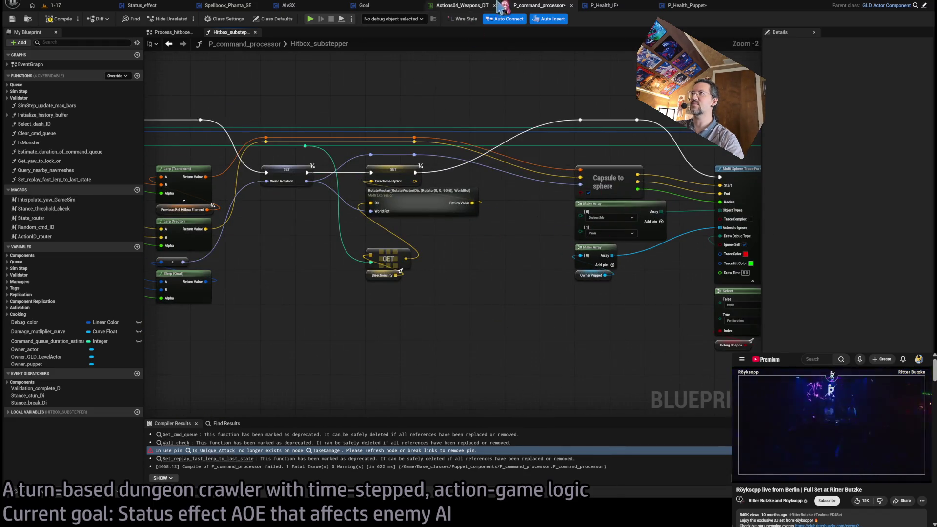
left_click(604, 5)
left_click(800, 254)
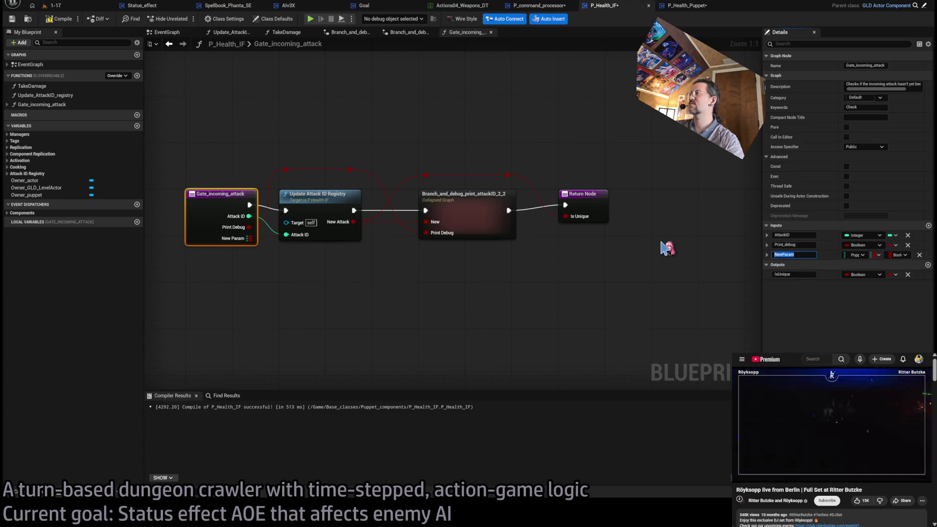
type("Damage_to")
key("Return")
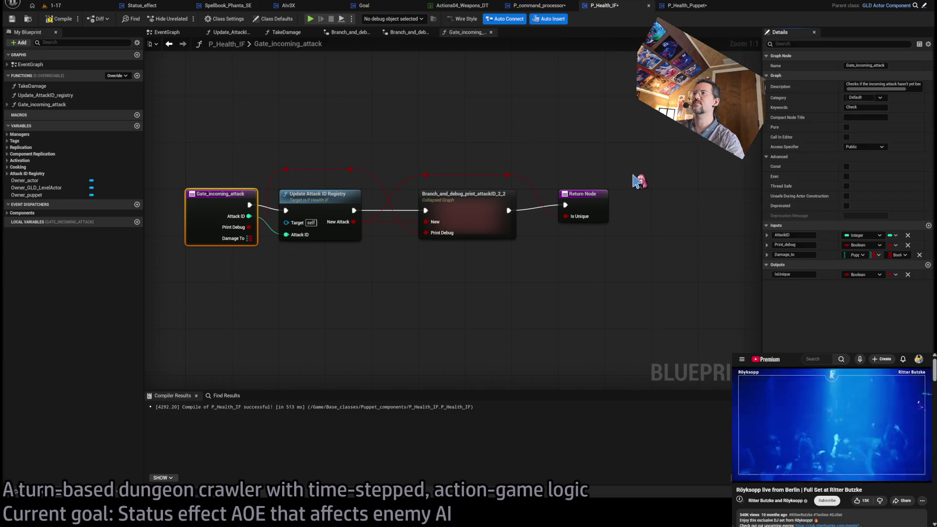
Step: Delete the function's Return Node and drag out a wire for a Branch
left_click_drag(527, 159, 419, 165)
scroll(474, 181, "down", 1)
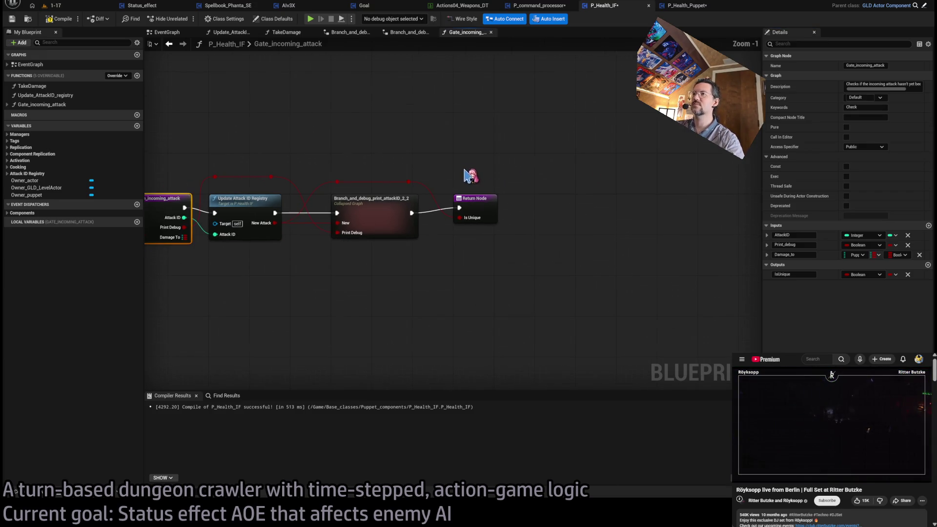
mouse_move(200, 151)
left_mouse_down()
mouse_move(429, 186)
mouse_move(283, 157)
left_mouse_up()
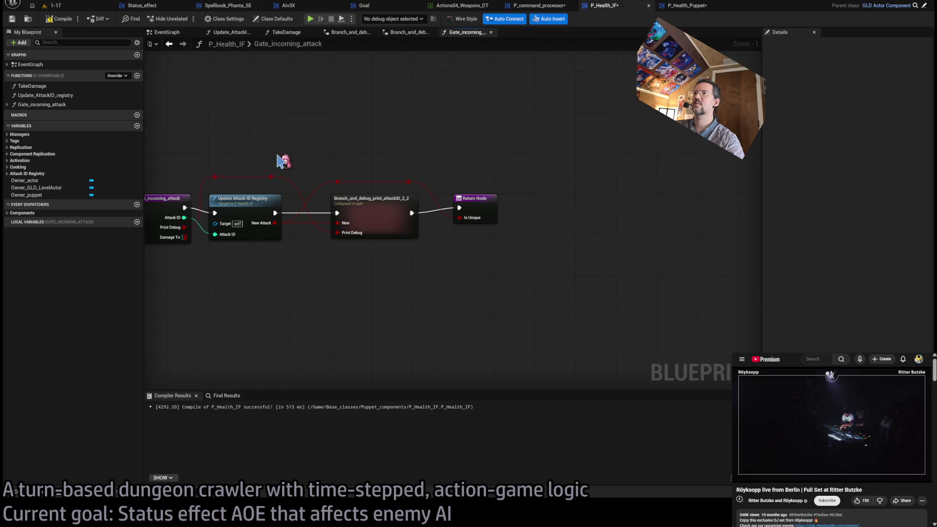
mouse_move(483, 209)
left_mouse_down()
mouse_move(532, 210)
mouse_move(490, 207)
left_mouse_up()
left_click(486, 175)
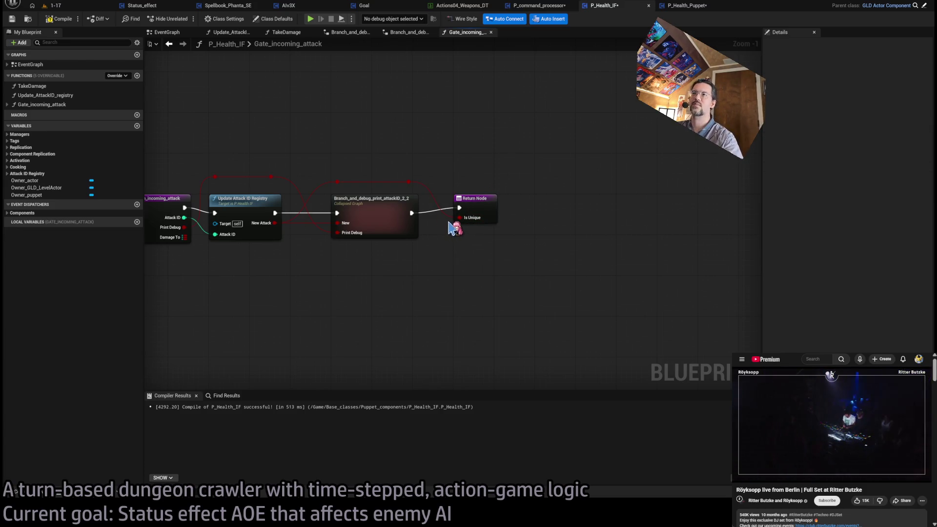
left_click(471, 198)
key("Delete")
left_click_drag(409, 181, 459, 208)
Step: Try returning from the Branch's True and False outputs, then revert to the original Return wiring
left_click(494, 263)
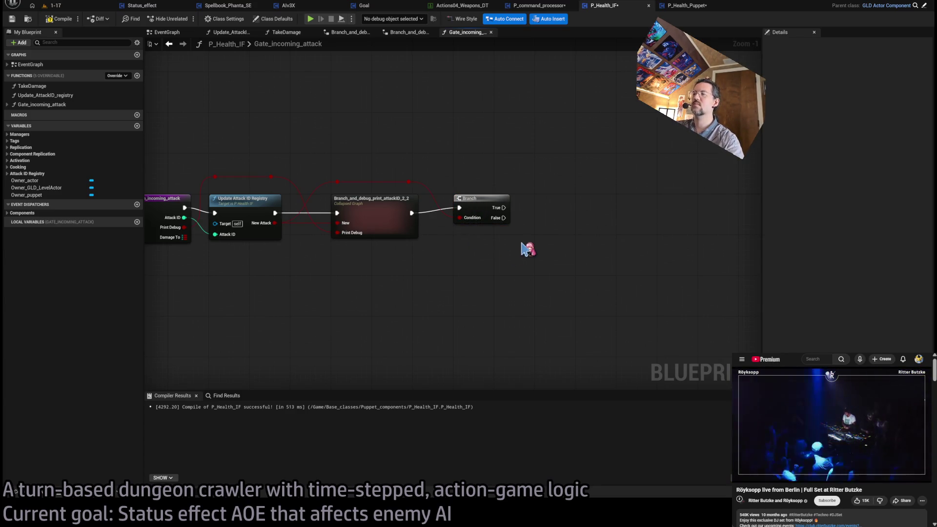
left_click_drag(528, 249, 457, 251)
left_click_drag(432, 211, 483, 211)
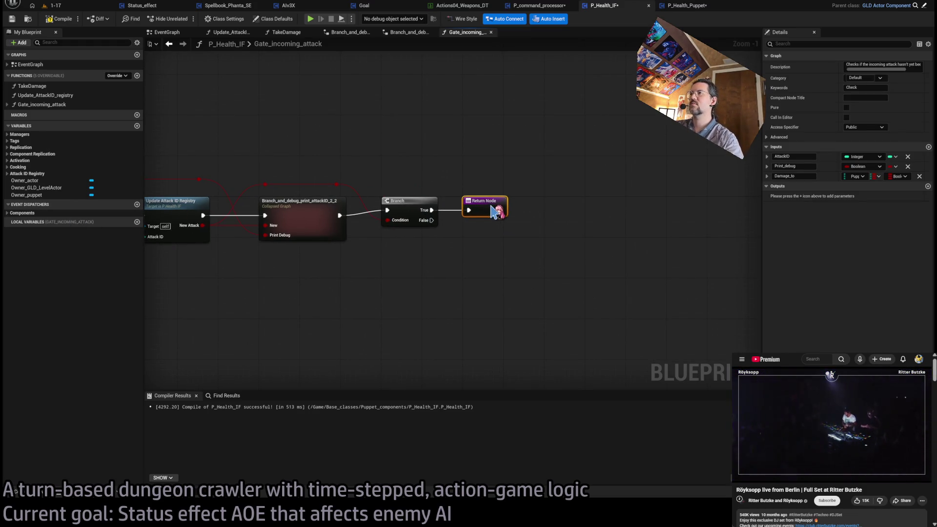
left_click(488, 248)
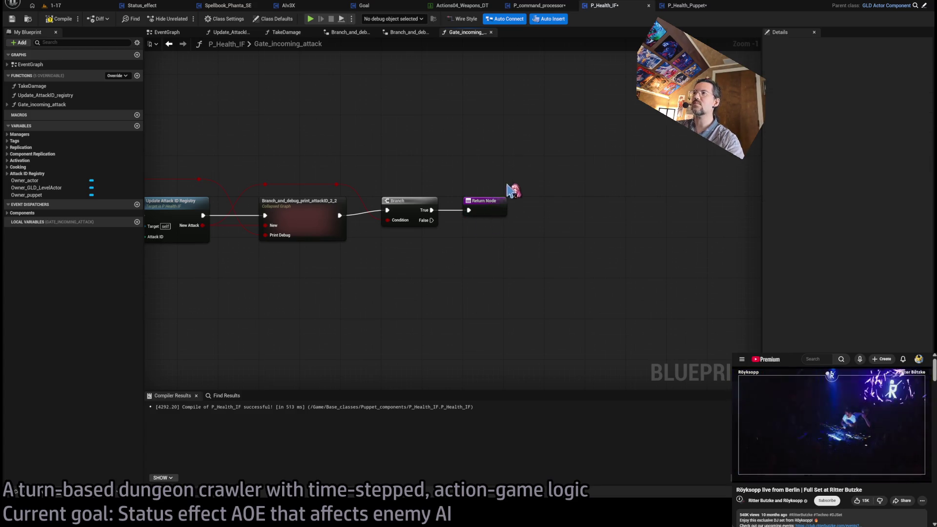
key("ctrl+z")
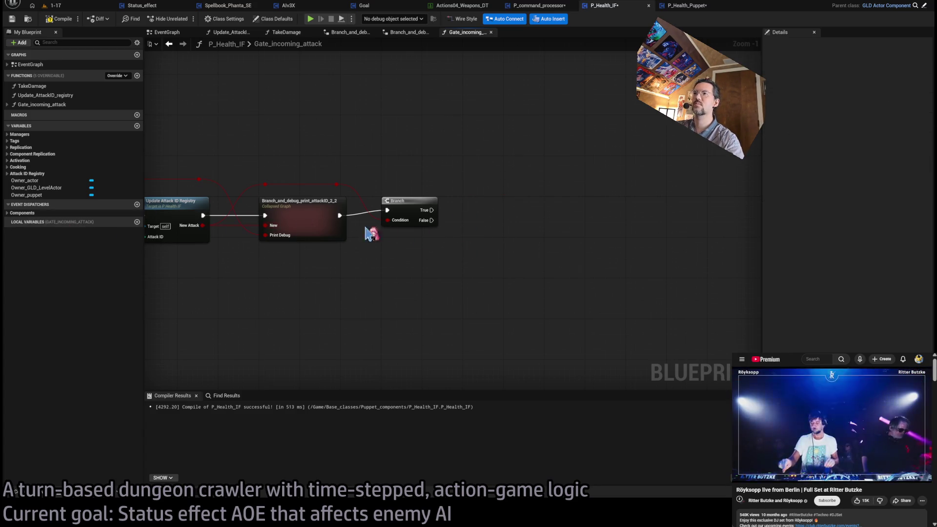
left_click_drag(433, 220, 487, 281)
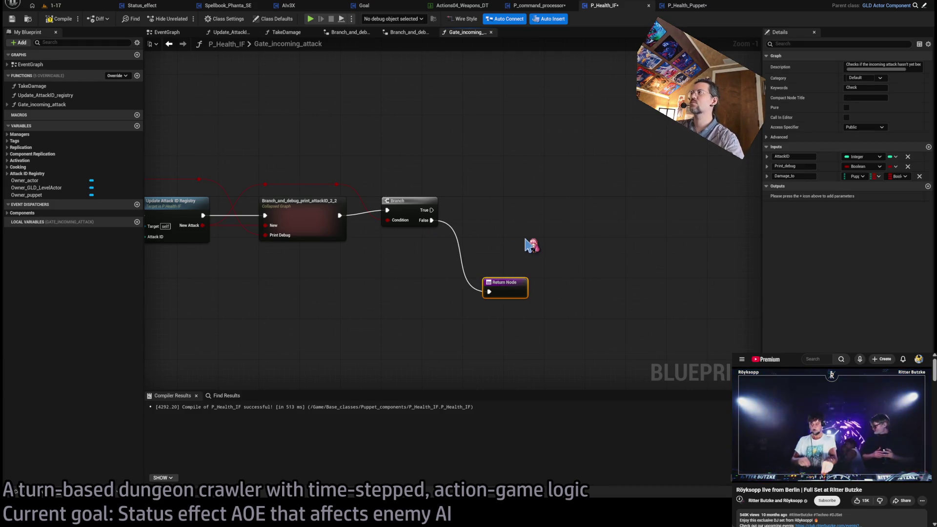
key("Delete")
key("ctrl+z")
key("ctrl+z")
key("ctrl+z")
left_click_drag(413, 194, 535, 194)
left_click(486, 170)
scroll(379, 242, "up", 1)
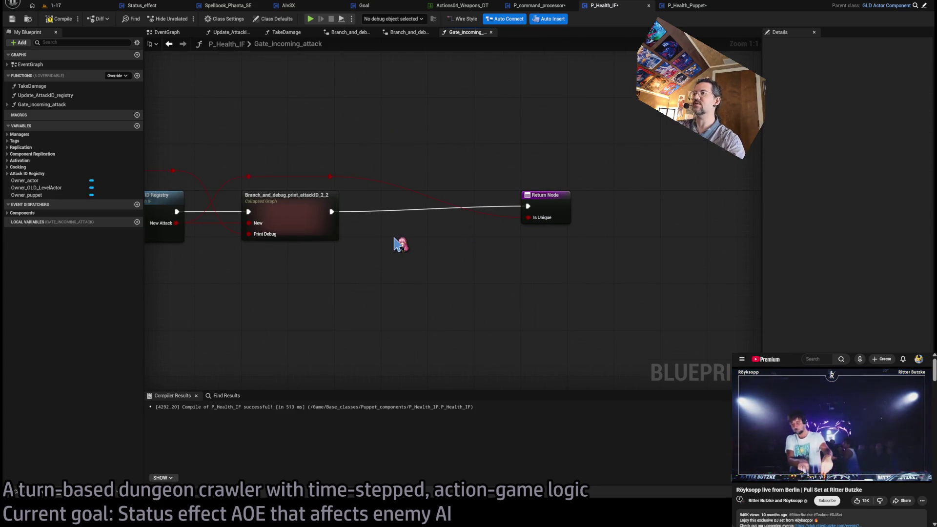
Step: Insert a Branch before the return, driven by the red boolean, returning only on False
key("ctrl+v")
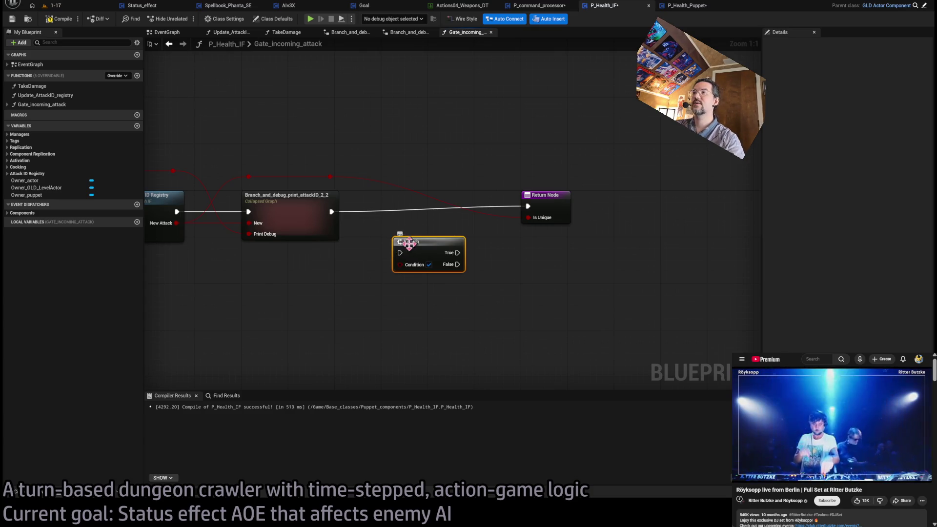
left_click_drag(405, 246, 395, 205)
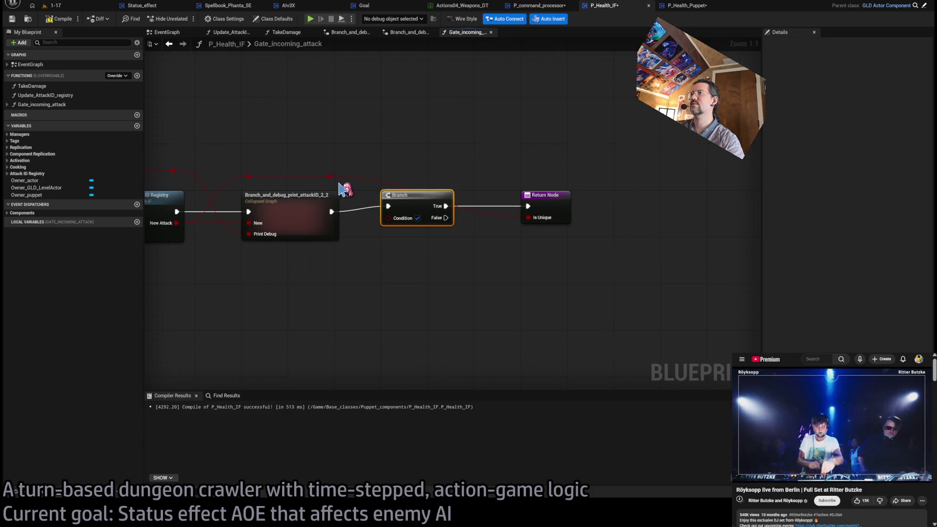
left_click_drag(333, 181, 446, 181)
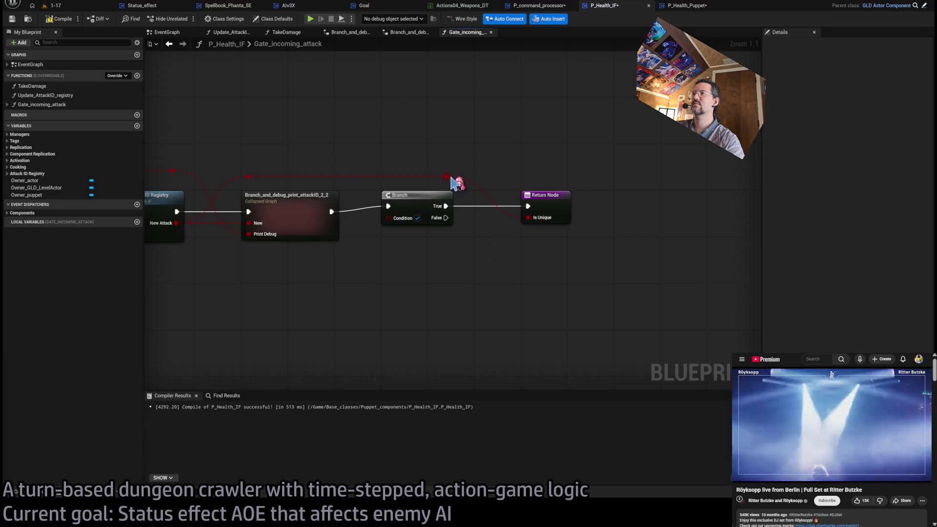
left_click_drag(389, 221, 389, 218)
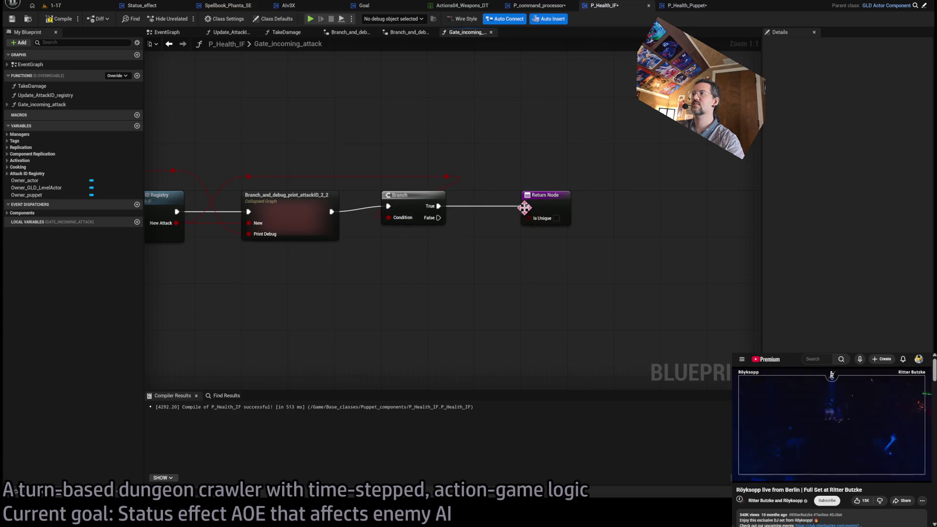
left_click(545, 195)
key("Delete")
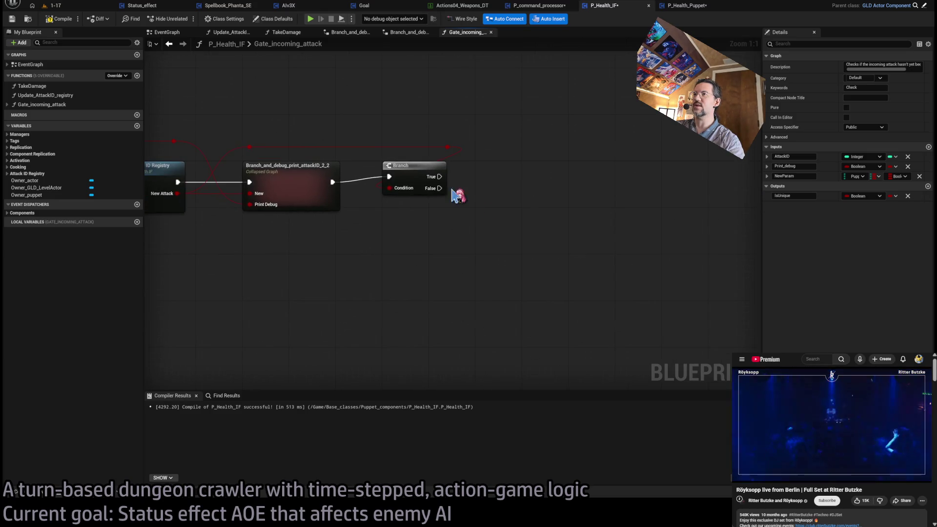
left_click_drag(449, 148, 338, 152)
left_click_drag(440, 189, 514, 268)
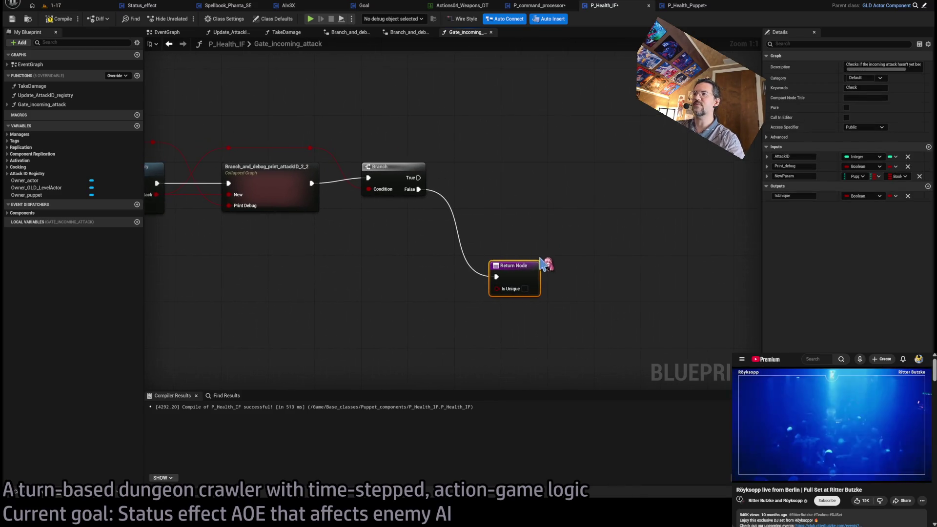
Step: Move the False-path Return Node lower, then switch to P_Health_Puppet's TakeDamage graph
left_click_drag(552, 219, 488, 210)
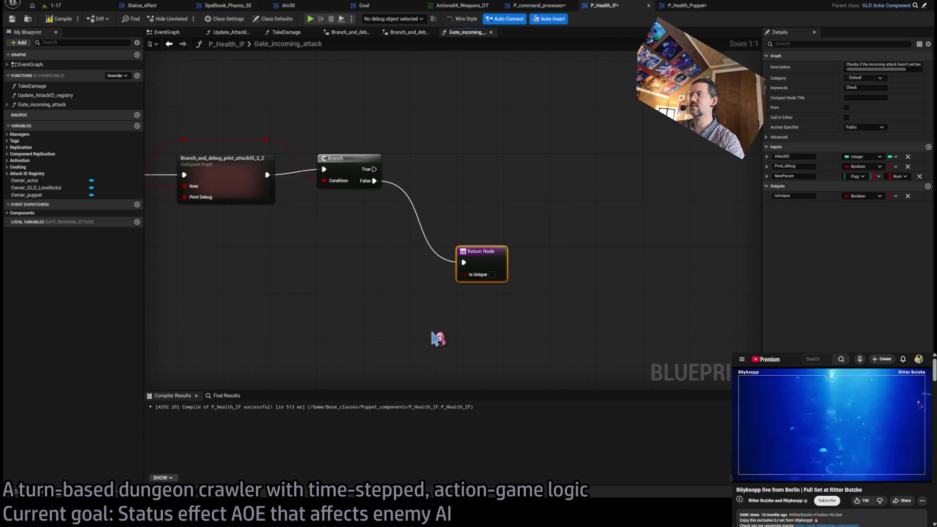
left_click(547, 311)
left_click_drag(488, 274, 488, 315)
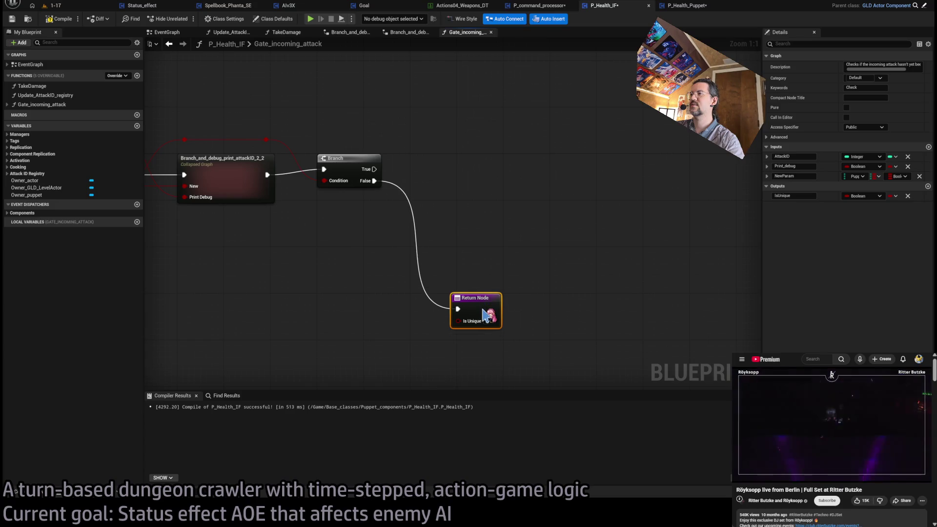
left_click(522, 198)
scroll(510, 187, "down", 2)
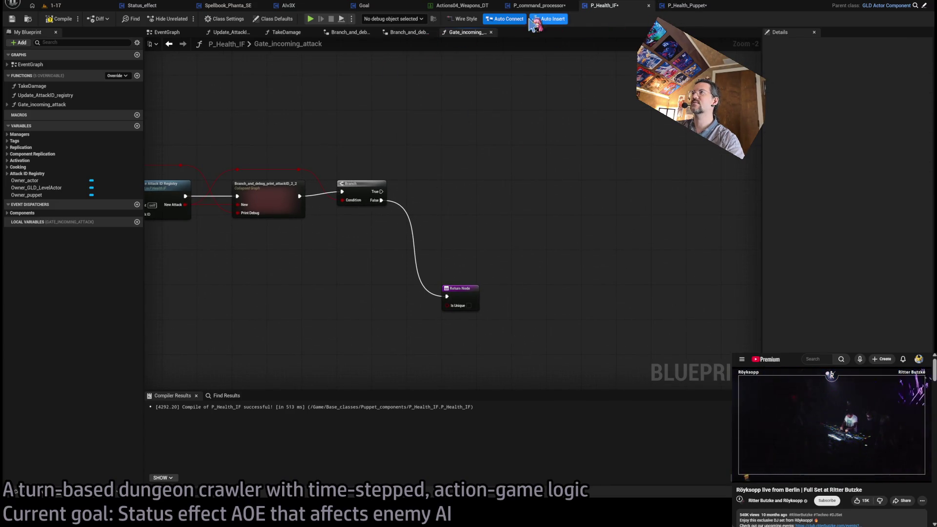
left_click(687, 5)
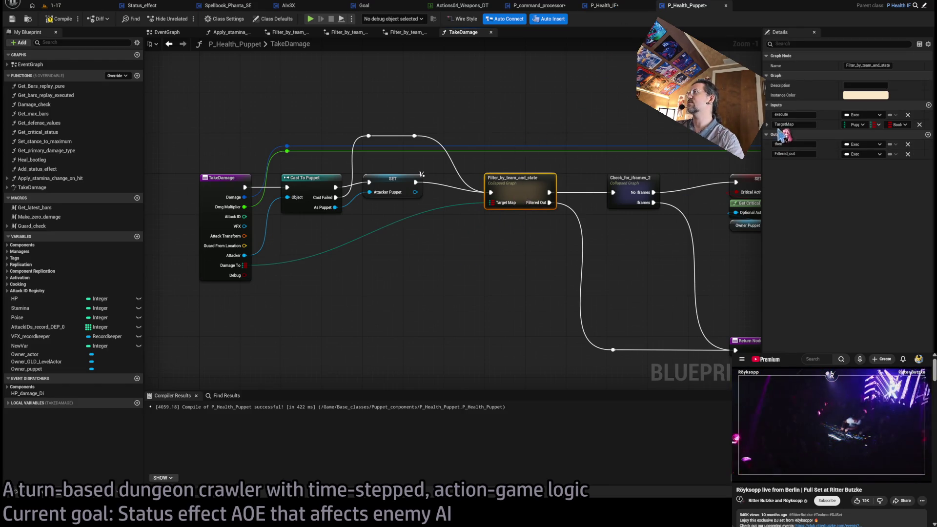
Step: Open Filter_by_team_and_state and select its Owner Puppet, History Buffer and puppet-state nodes
double_click(529, 196)
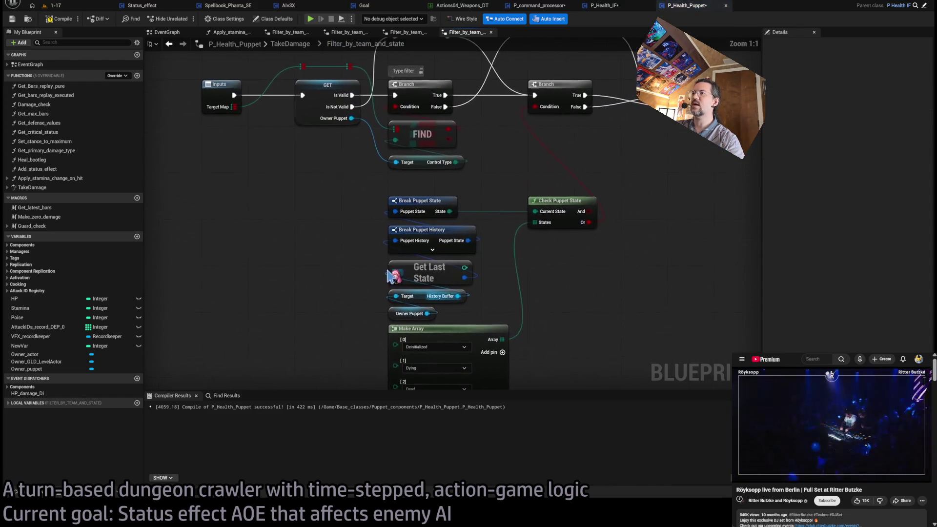
left_click(407, 314)
left_click(444, 296)
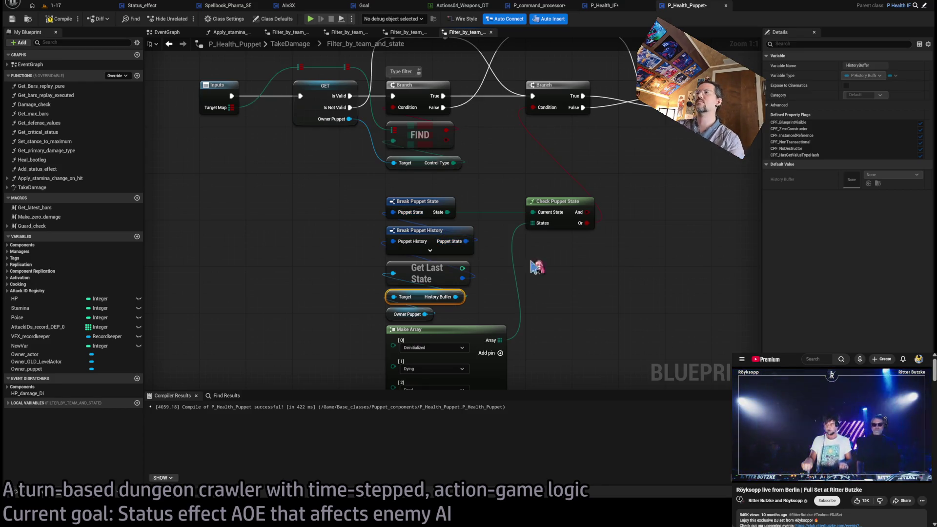
left_click(585, 306)
mouse_move(469, 308)
left_mouse_down()
mouse_move(429, 302)
mouse_move(386, 198)
left_mouse_up()
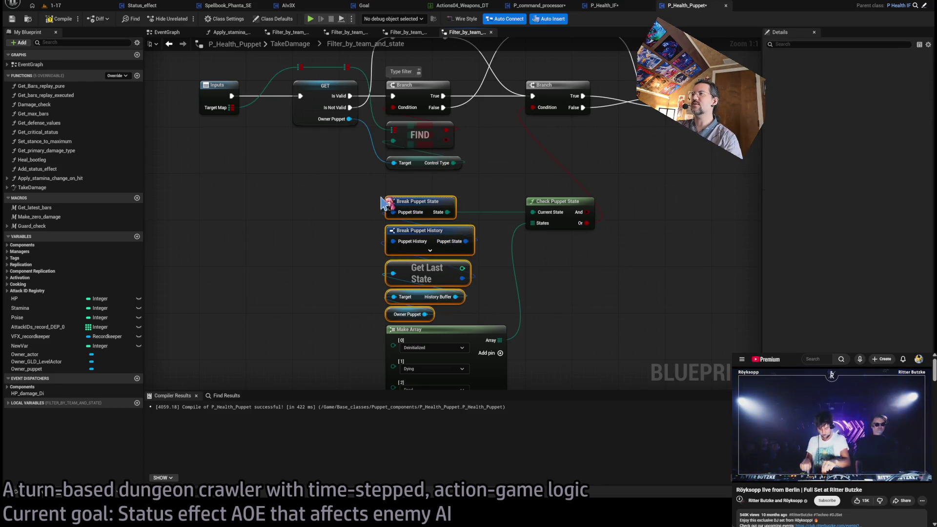
scroll(498, 259, "down", 2)
Step: Compare the seven puppet-state checking nodes with Gate_incoming_attack's return node placement
left_click_drag(620, 204, 405, 375)
left_click(615, 219)
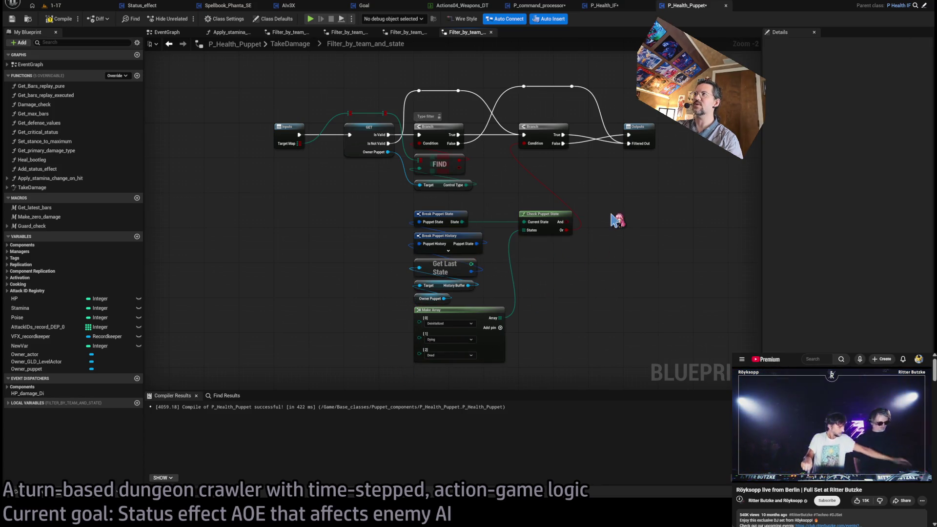
left_click(599, 6)
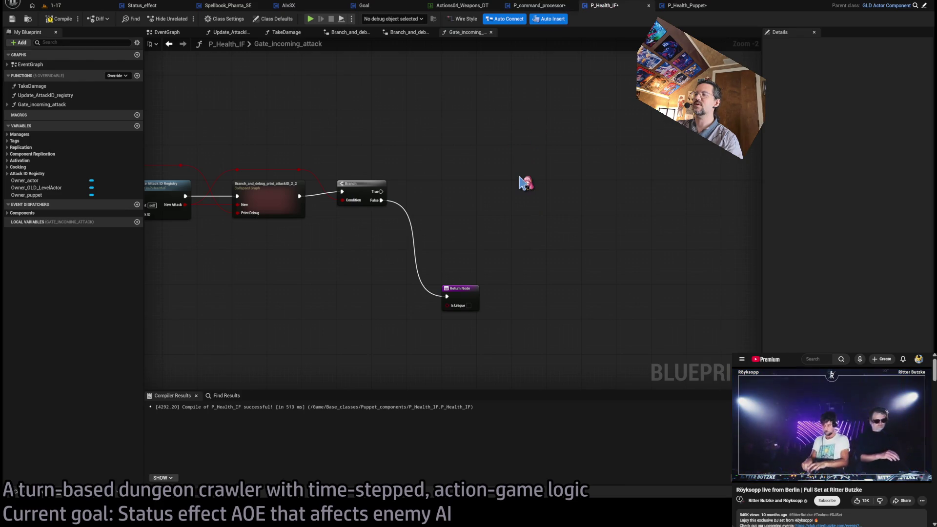
left_click_drag(463, 299, 463, 192)
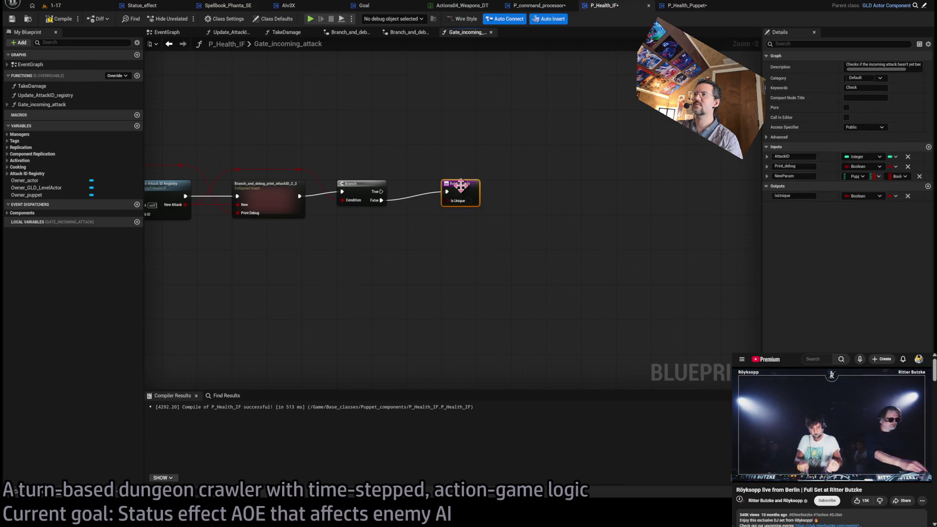
left_click(687, 5)
scroll(322, 253, "up", 3)
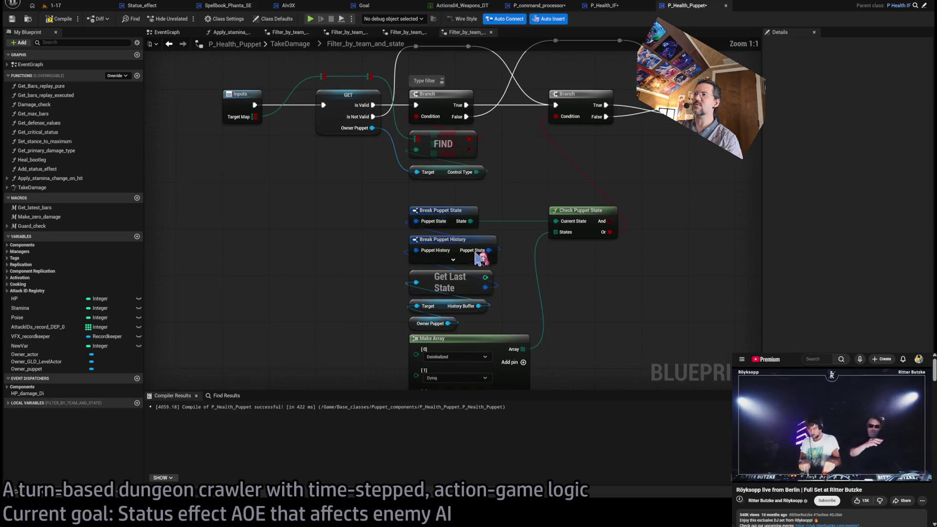
mouse_move(239, 165)
left_mouse_down()
mouse_move(399, 326)
mouse_move(558, 373)
mouse_move(562, 361)
left_mouse_up()
left_click(604, 5)
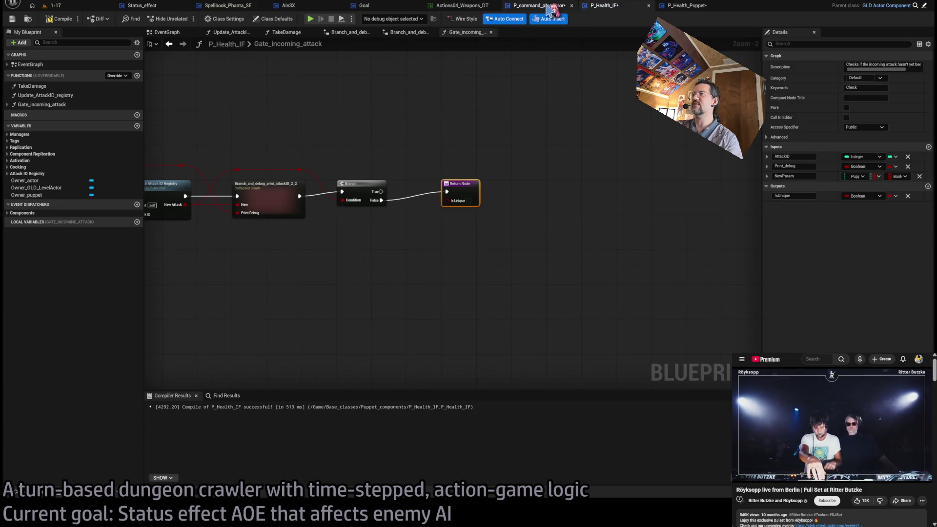
key("ctrl+Tab")
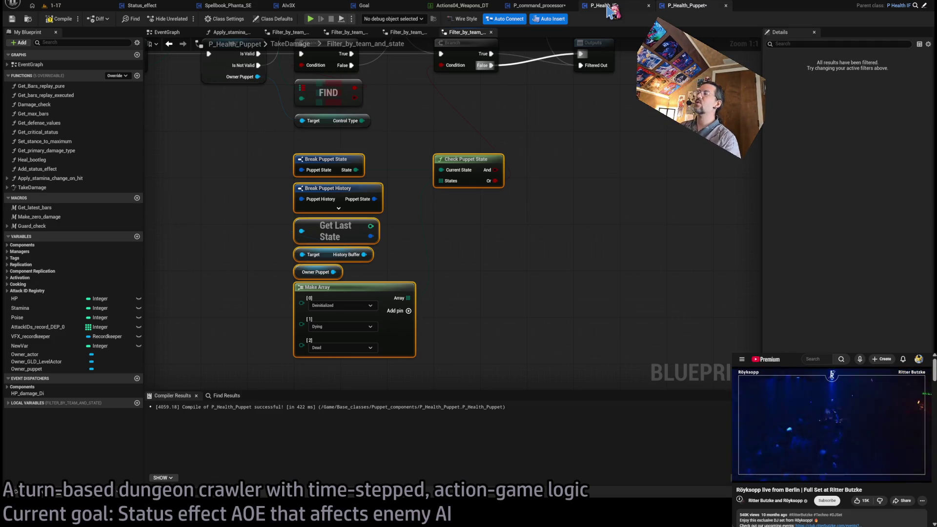
Step: Undo the Branch insertion in Gate_incoming_attack and compile P_Health_IF
left_click(611, 11)
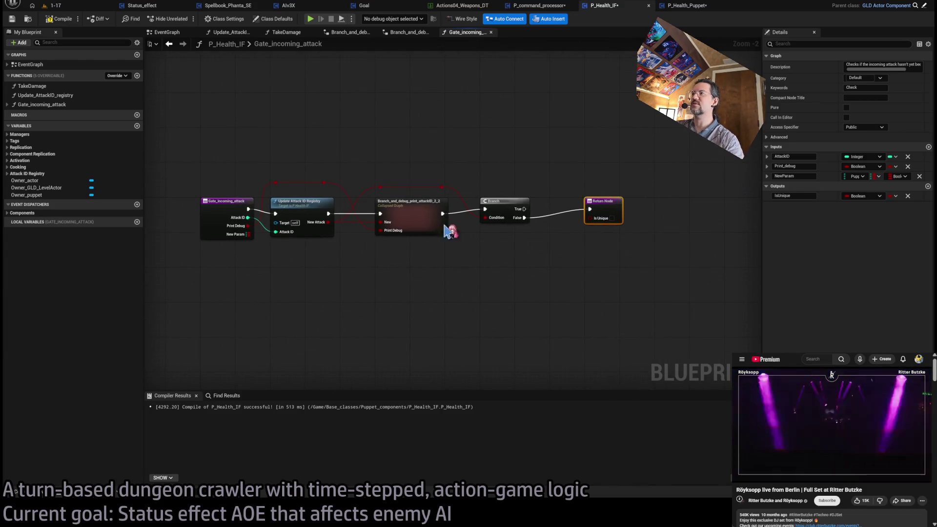
key("ctrl+z")
key("ctrl+y")
key("ctrl+z")
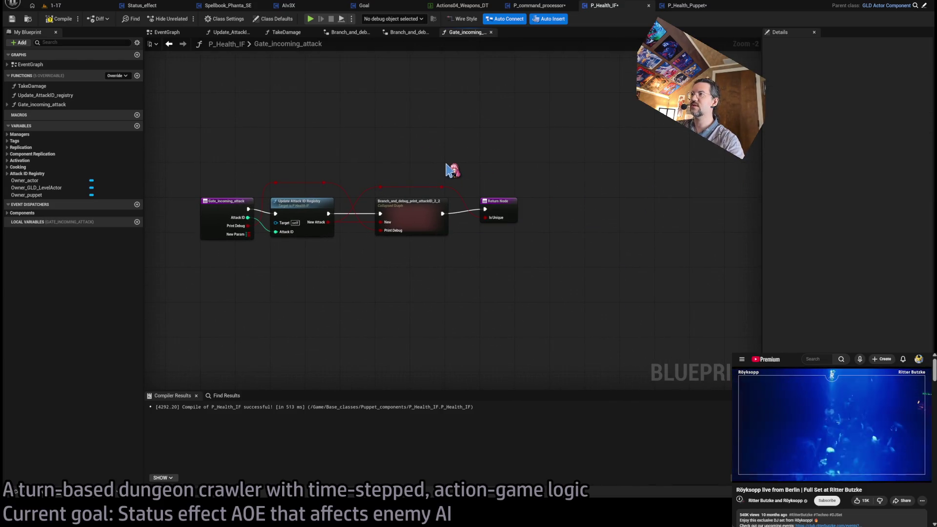
key("ctrl+s")
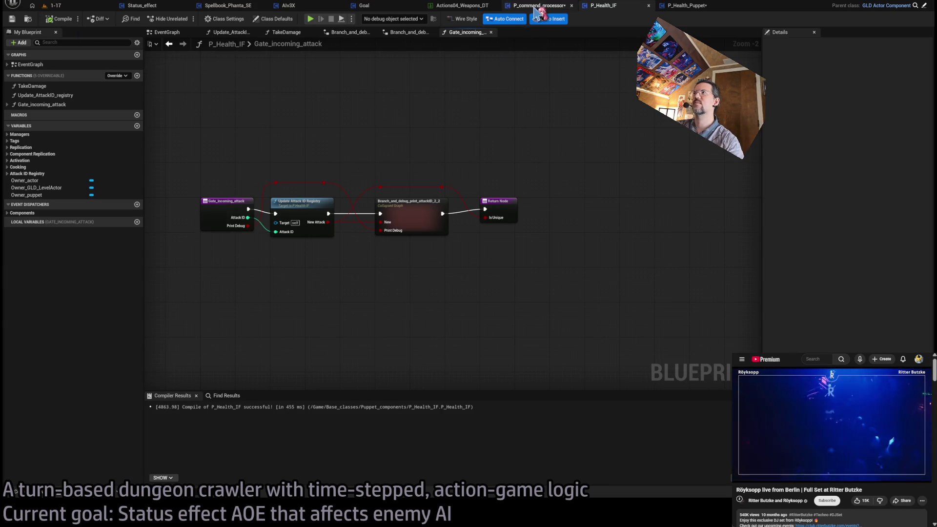
Step: Return to the level 1-17 viewport by way of P_Health_Puppet and Hitbox_substepper
left_click(693, 7)
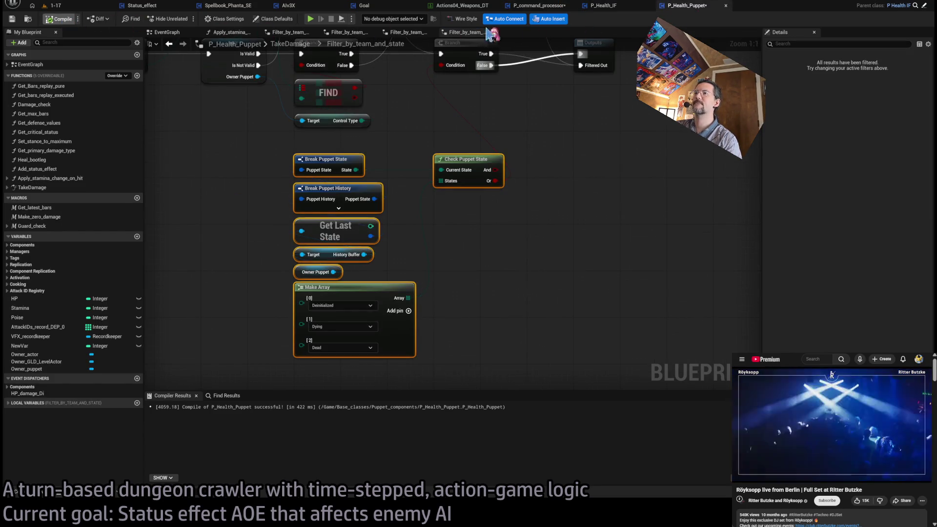
left_click(536, 5)
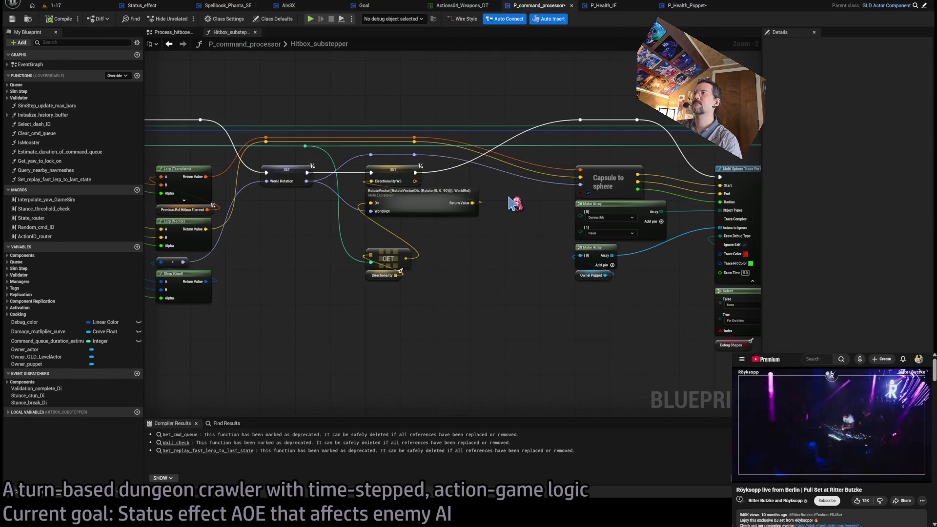
scroll(661, 145, "down", 4)
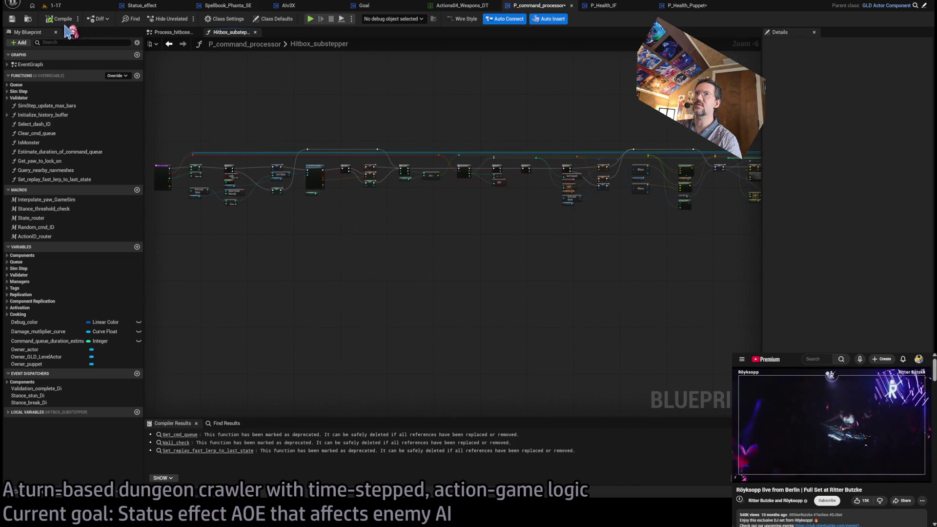
left_click(53, 6)
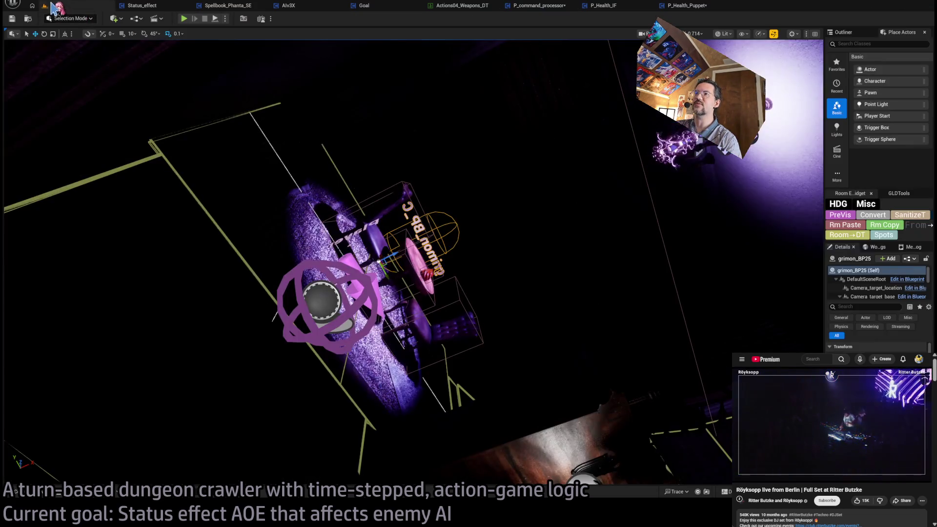
Step: Start Play in Editor, move forward, then run a turn with the staggering leaping thrust
left_click(184, 19)
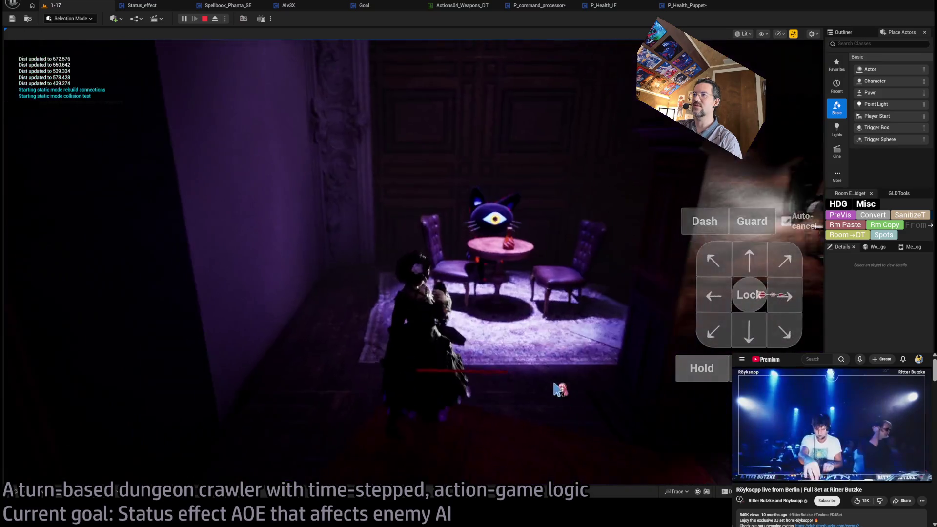
left_click(749, 261)
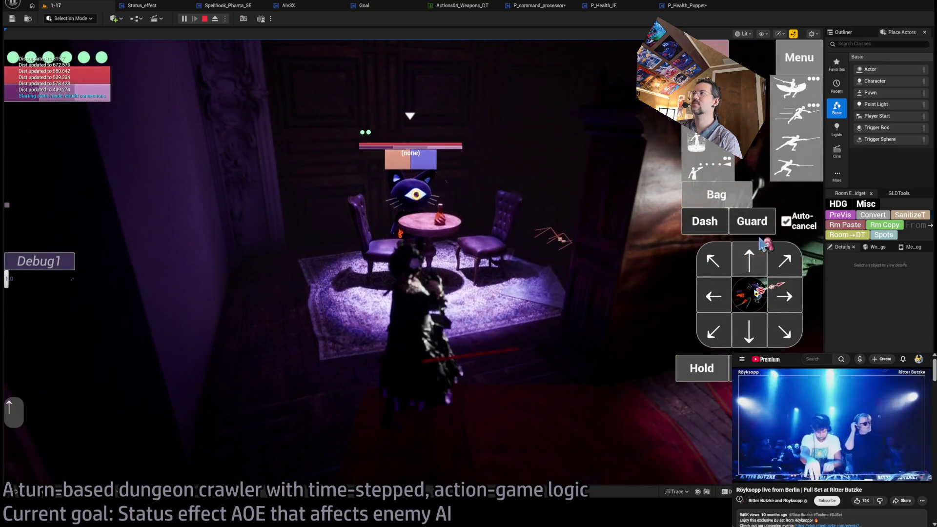
left_click(713, 370)
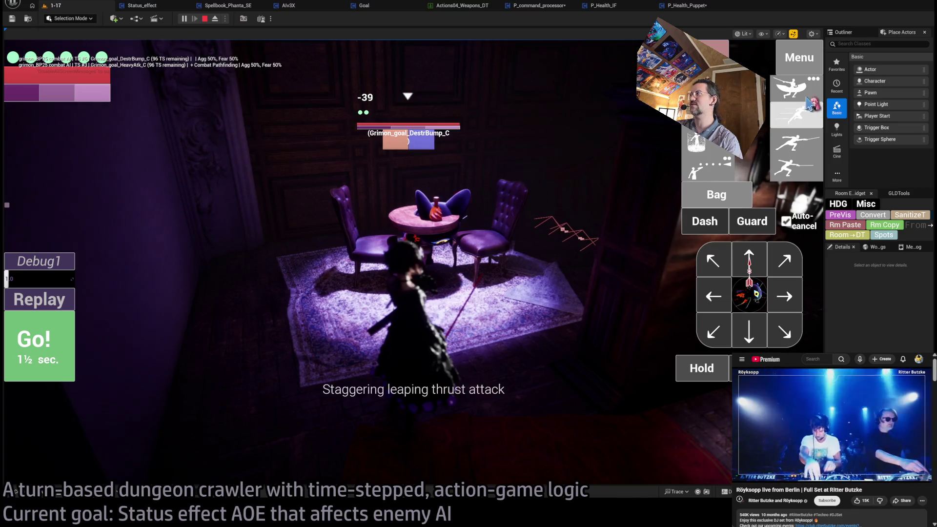
left_click(795, 116)
left_click(35, 341)
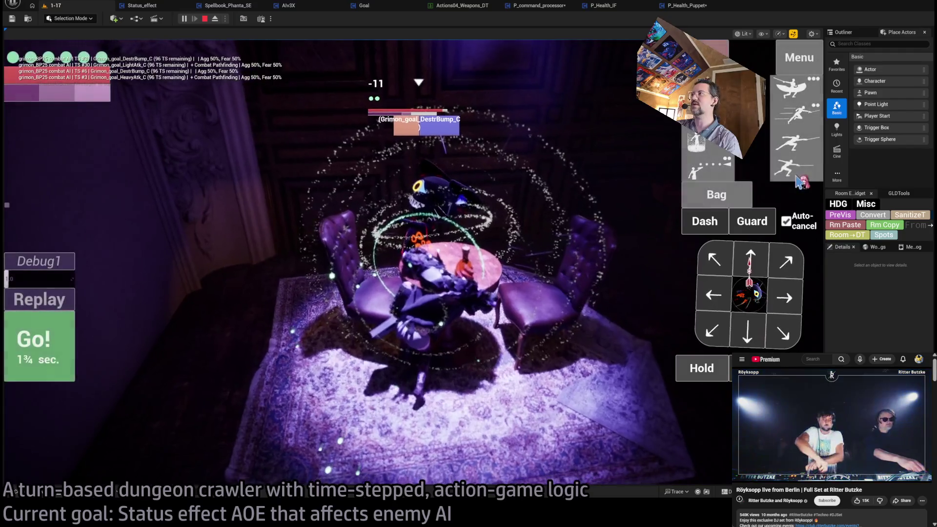
Step: Queue a string of light attacks, play out the turn, then stop the session
key("1")
left_click(15, 344)
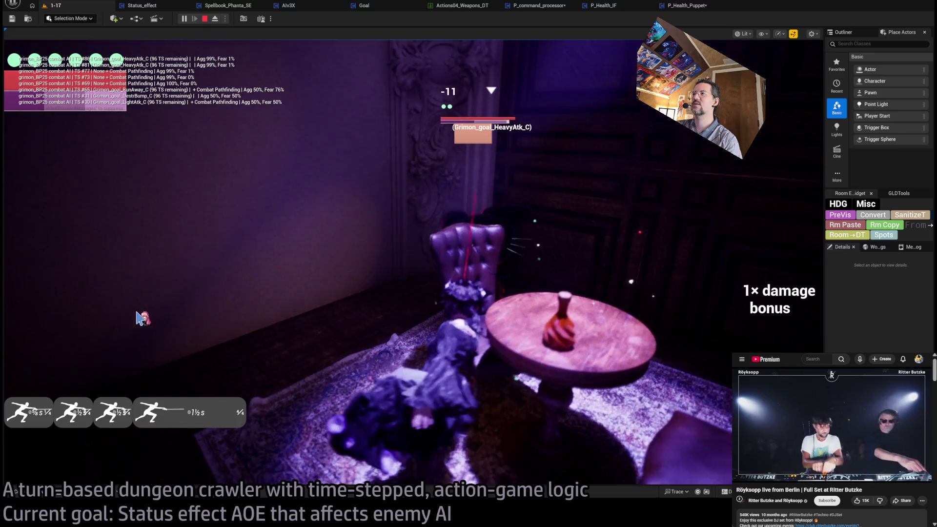
left_click(205, 20)
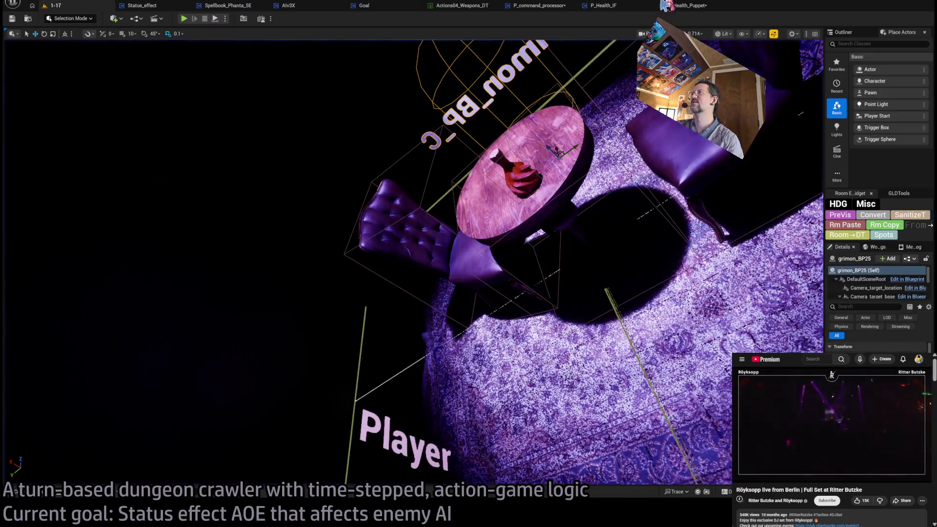
left_click(688, 7)
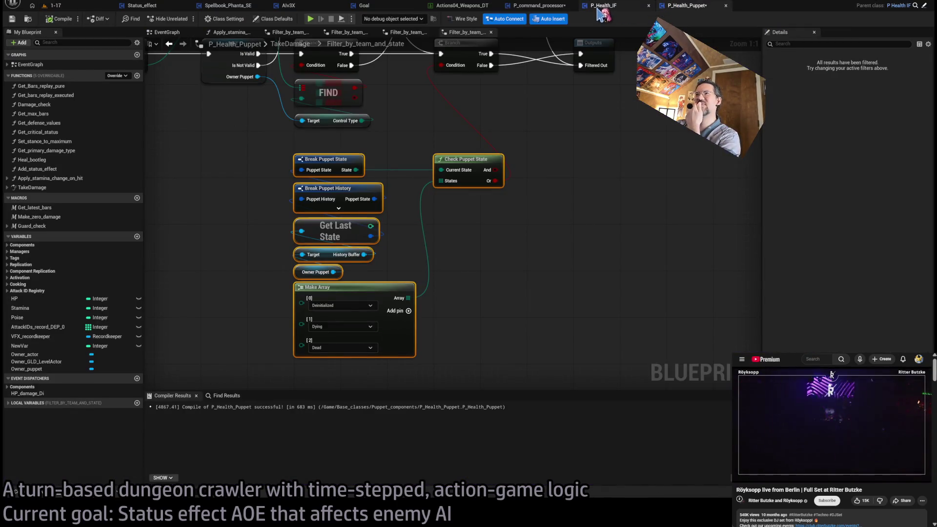
Step: Flip between P_Health_Puppet, P_Health_IF and Hitbox_substepper, then open the quick asset search
scroll(578, 131, "down", 2)
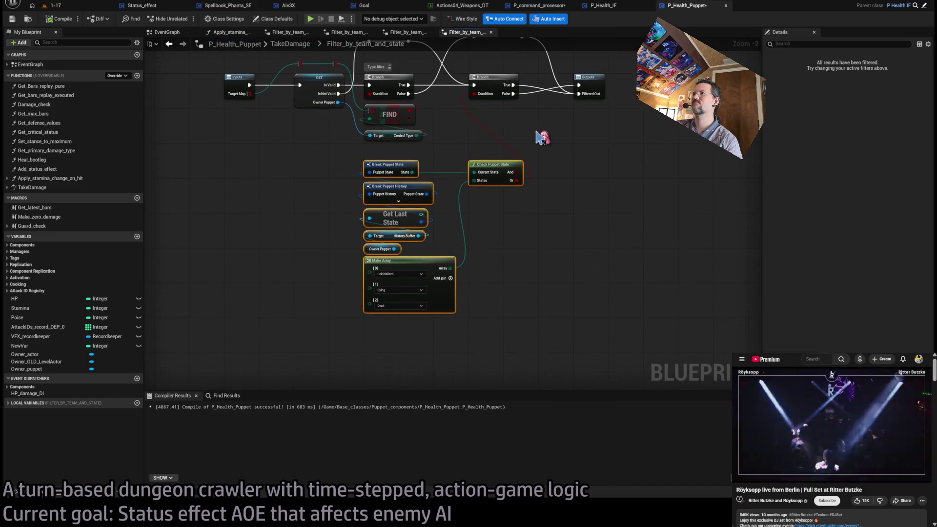
left_click(613, 10)
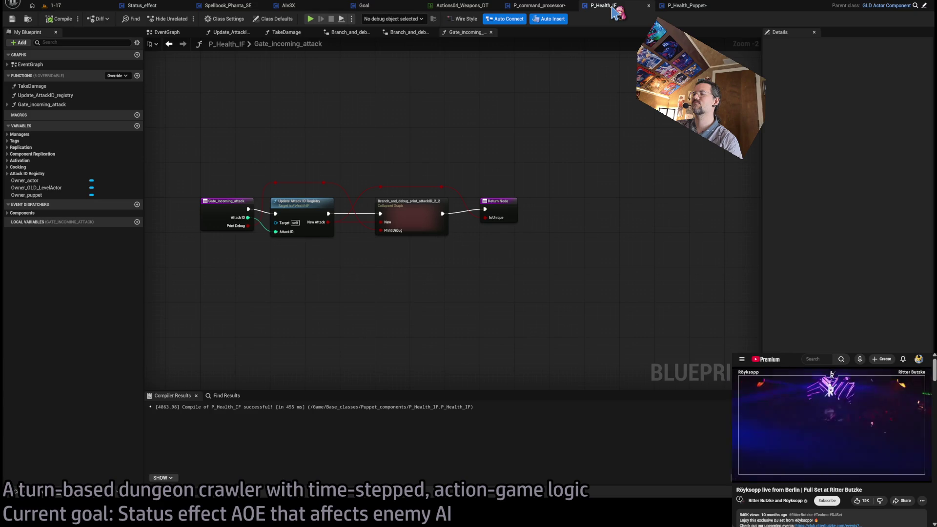
left_click(681, 7)
left_click(538, 7)
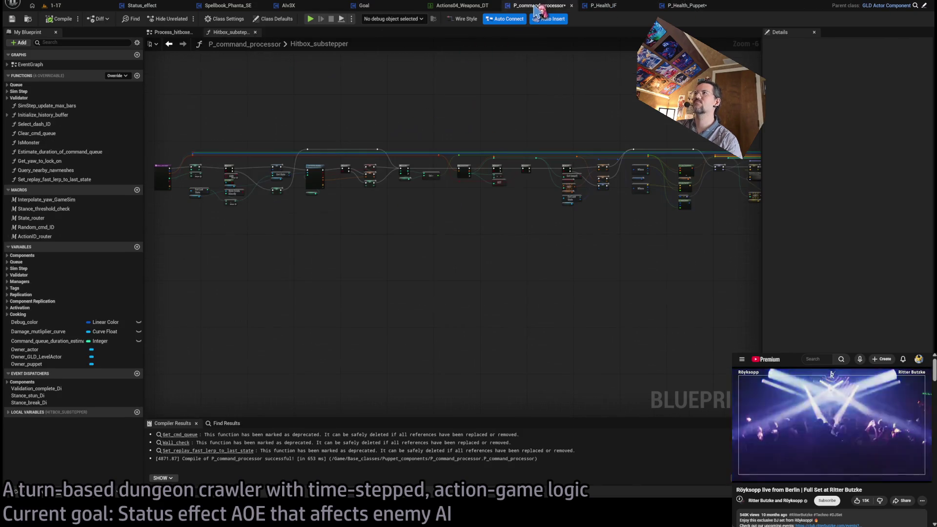
left_click_drag(348, 197, 496, 186)
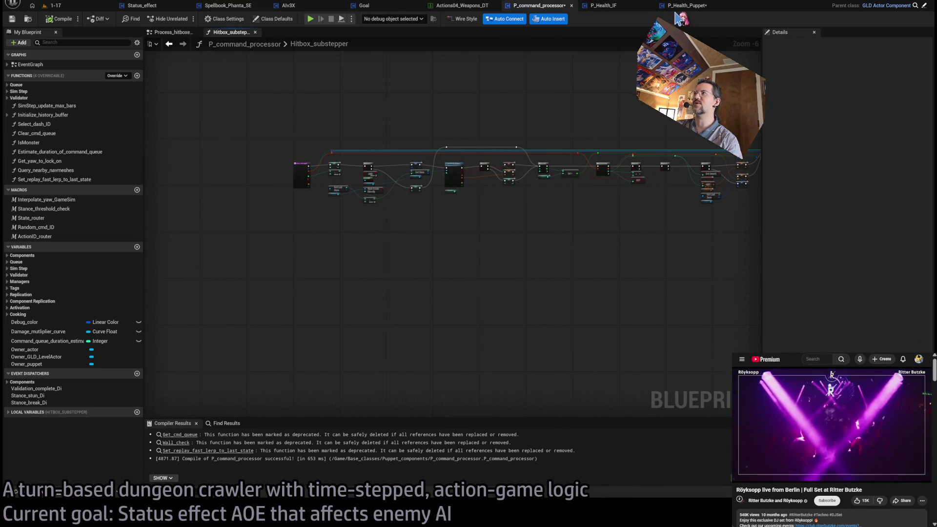
left_click(683, 6)
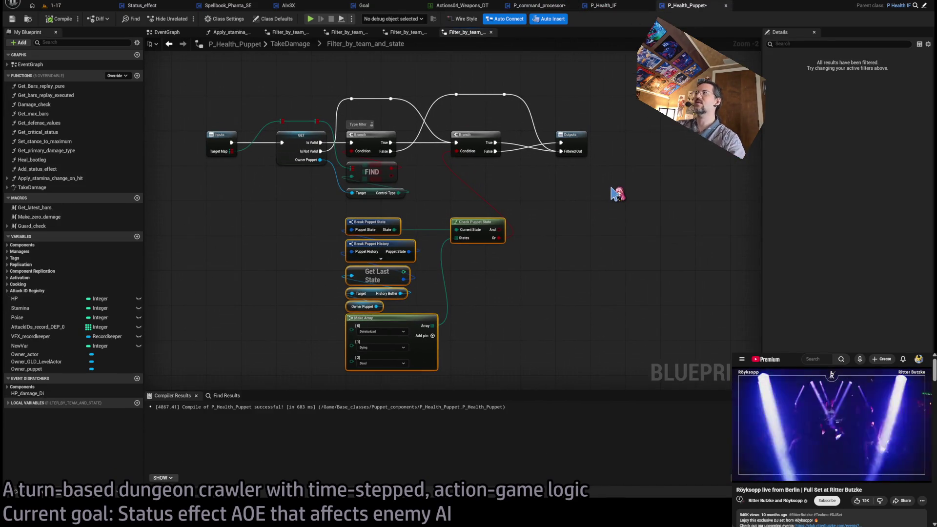
key("ctrl+p")
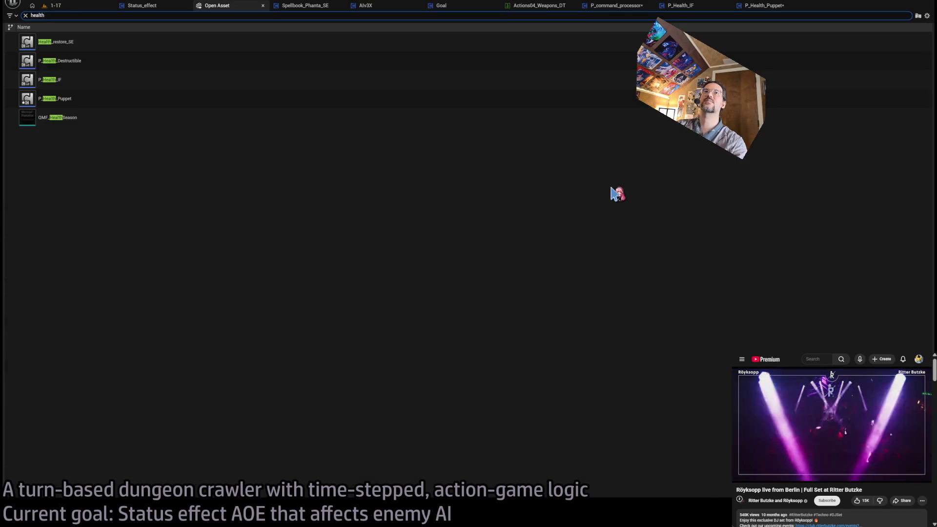
Step: In P_Health_Destructible, delete Update Attack ID Registry and Branch, wiring entry straight to Take Damage
double_click(127, 59)
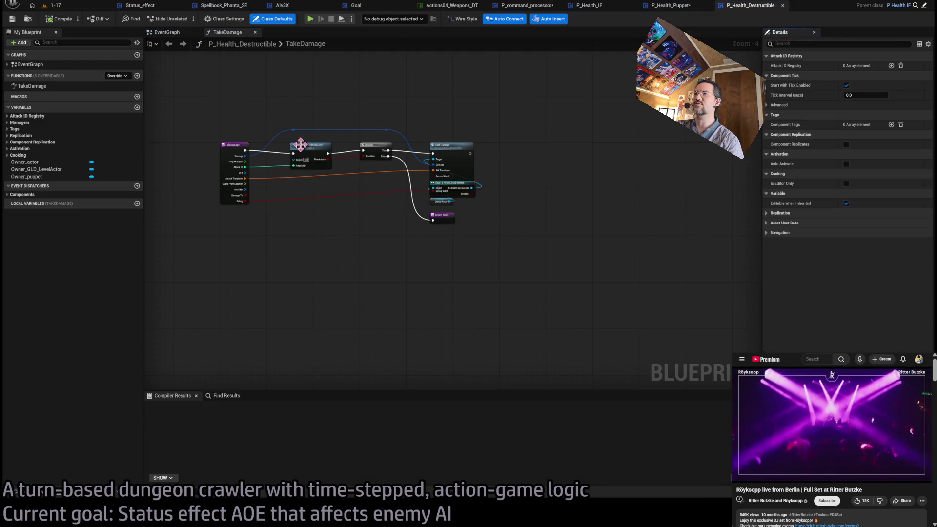
left_click(434, 153)
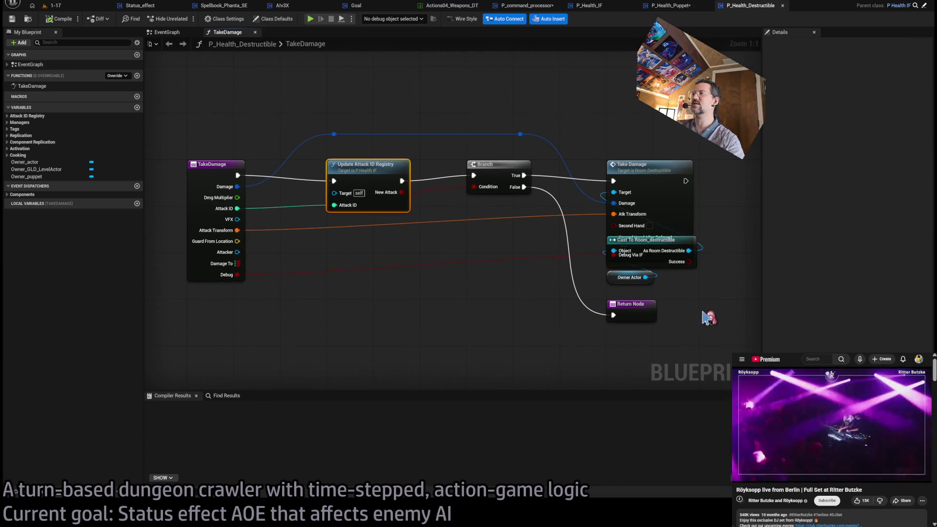
left_click(366, 161)
left_click(453, 180, "ctrl")
key("Delete")
left_click_drag(238, 175, 614, 181)
mouse_move(291, 111)
left_mouse_down()
mouse_move(531, 151)
mouse_move(565, 142)
mouse_move(576, 108)
left_mouse_up()
key("Delete")
Step: Move the Take Damage group beside the entry, connect a Return Node after it, and compile
mouse_move(520, 122)
left_mouse_down()
mouse_move(590, 205)
mouse_move(629, 313)
left_mouse_up()
left_click_drag(646, 180, 366, 181)
mouse_move(401, 294)
left_mouse_down()
mouse_move(334, 332)
mouse_move(349, 356)
mouse_move(283, 355)
left_mouse_up()
mouse_move(350, 277)
left_mouse_down()
mouse_move(360, 262)
mouse_move(367, 303)
left_mouse_up()
mouse_move(296, 362)
left_mouse_down()
mouse_move(467, 181)
mouse_move(456, 181)
mouse_move(510, 169)
left_mouse_up()
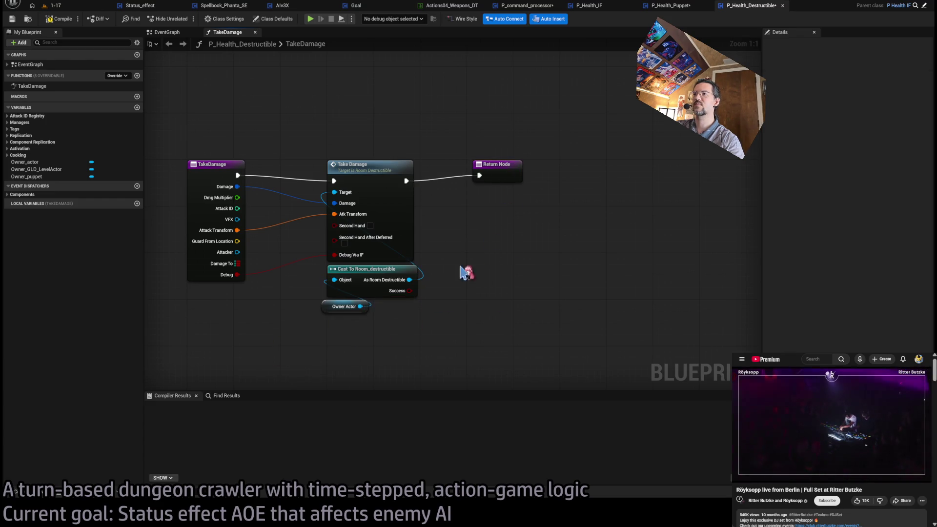
left_click_drag(326, 307, 333, 307)
left_click(385, 283)
left_click(614, 275)
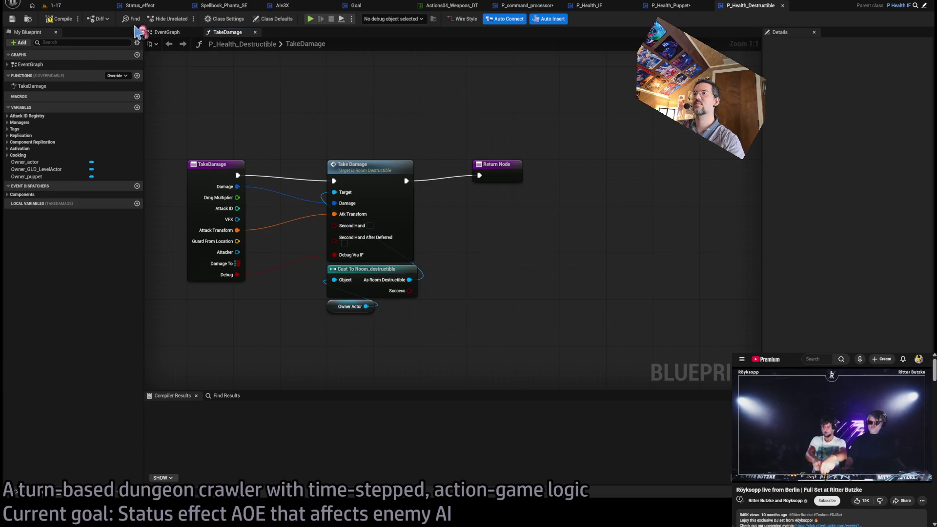
left_click(58, 19)
Step: Play level 1-17, lock onto the Grimon and run an attack turn, then stop
left_click(52, 5)
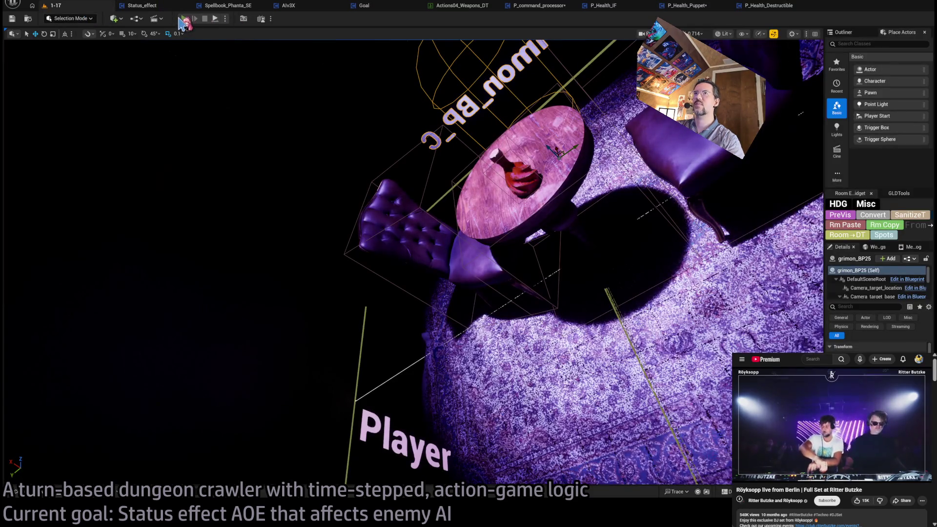
left_click(184, 20)
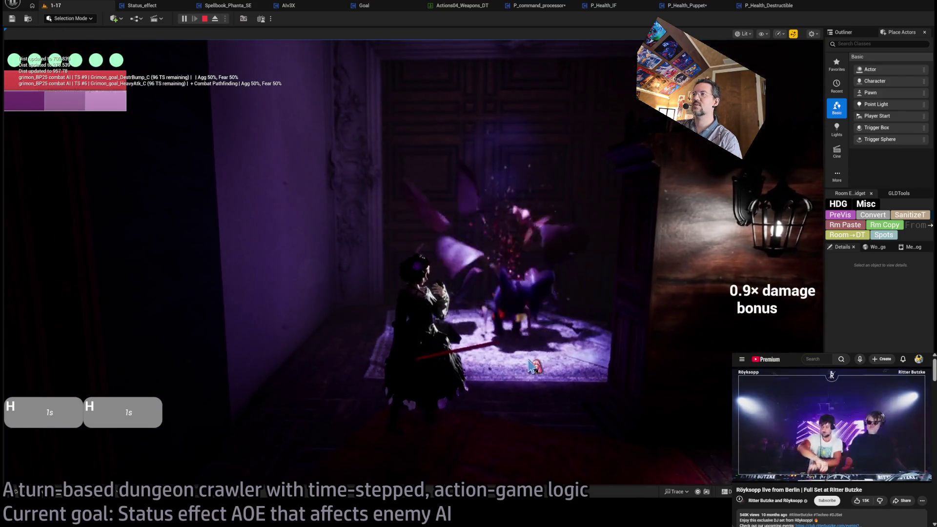
left_click(741, 294)
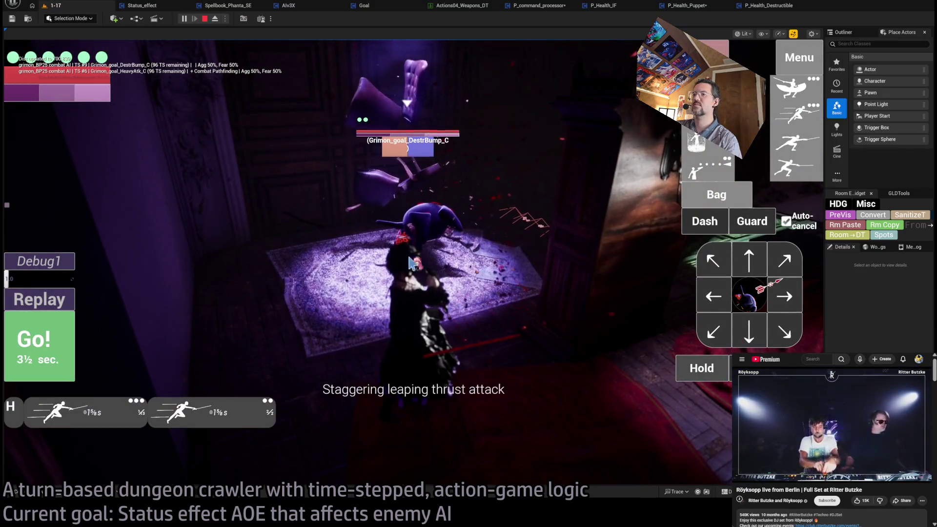
left_click(59, 342)
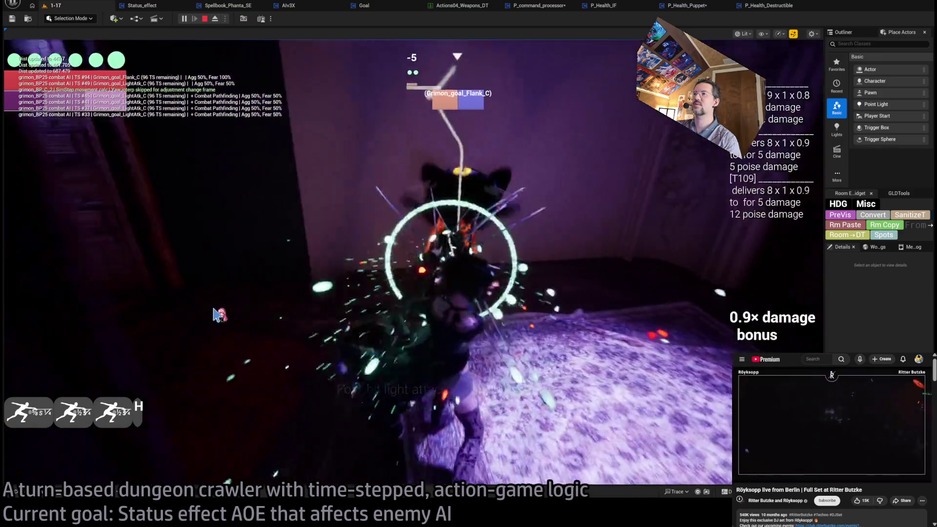
key("Escape")
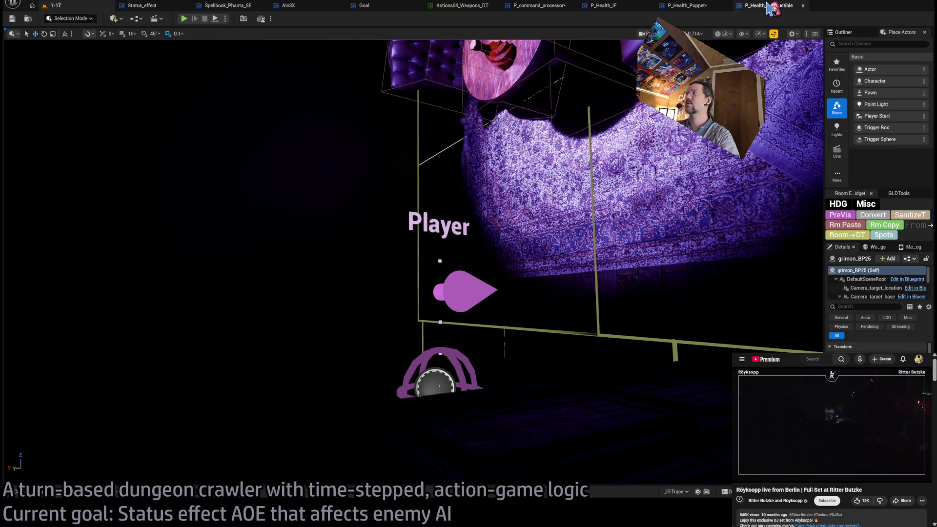
left_click(683, 6)
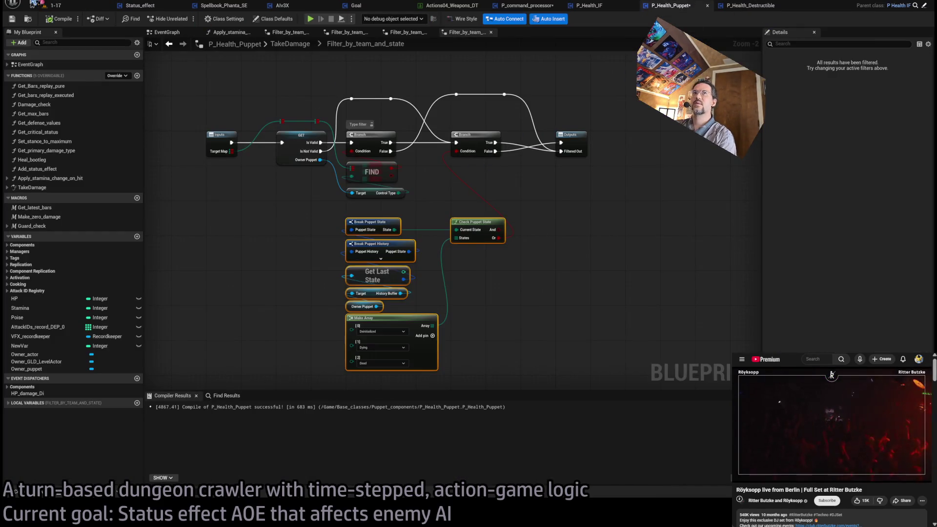
Step: Save all modified blueprints and review the P_Health_IF, Goal, P_Health_Puppet and P_command_processor tabs
key("ctrl+shift+s")
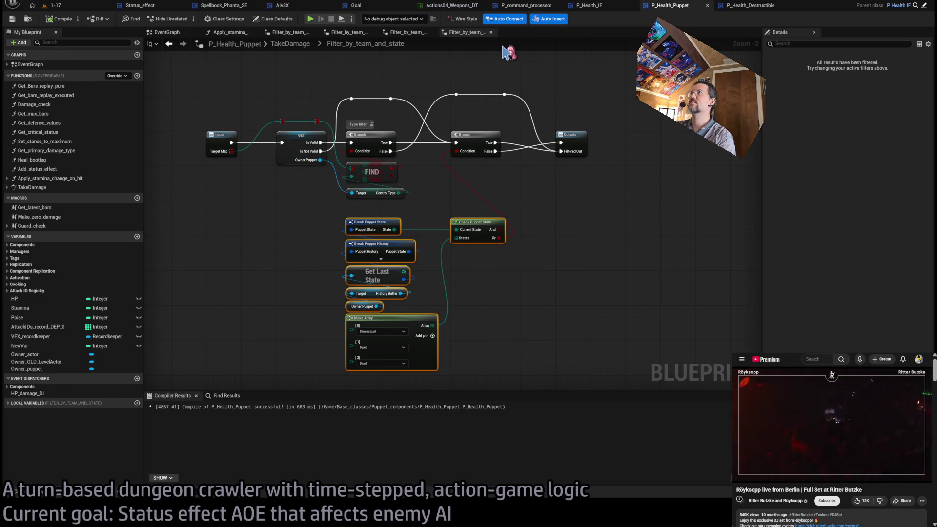
left_click(607, 11)
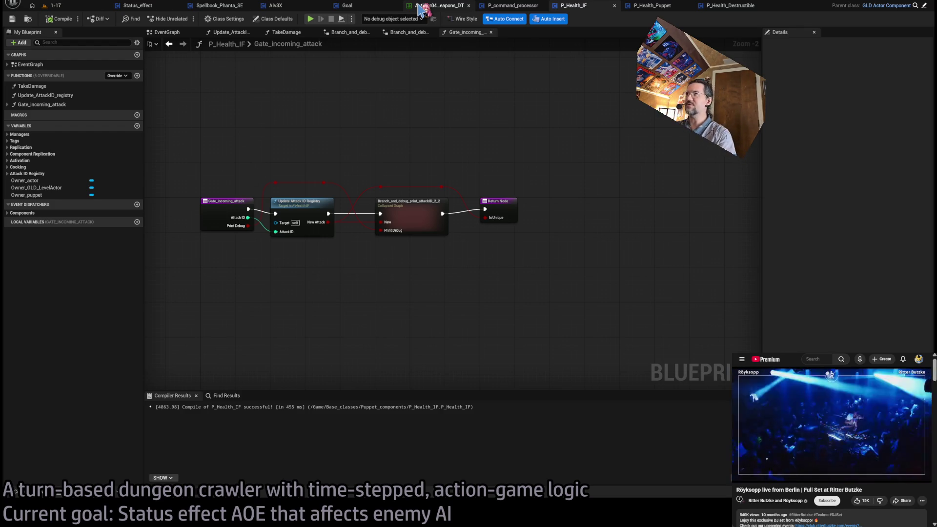
left_click(498, 10)
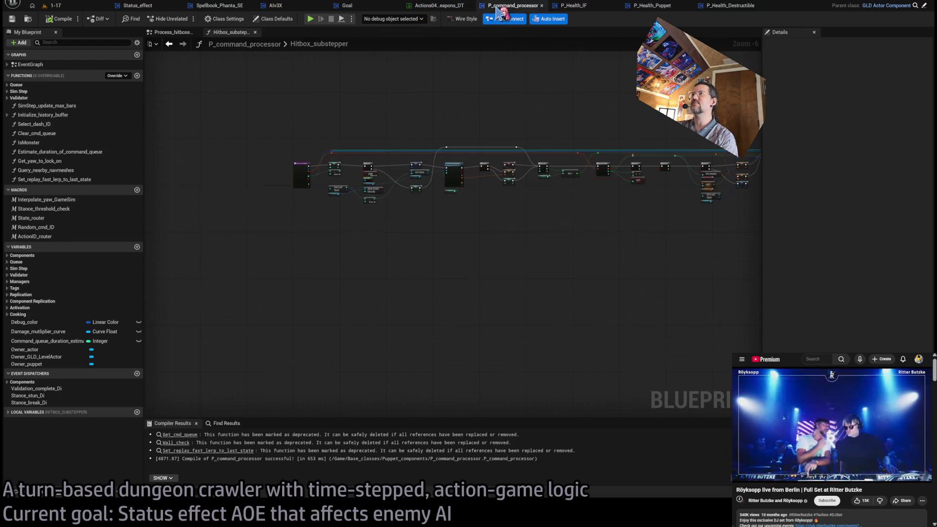
left_click(357, 6)
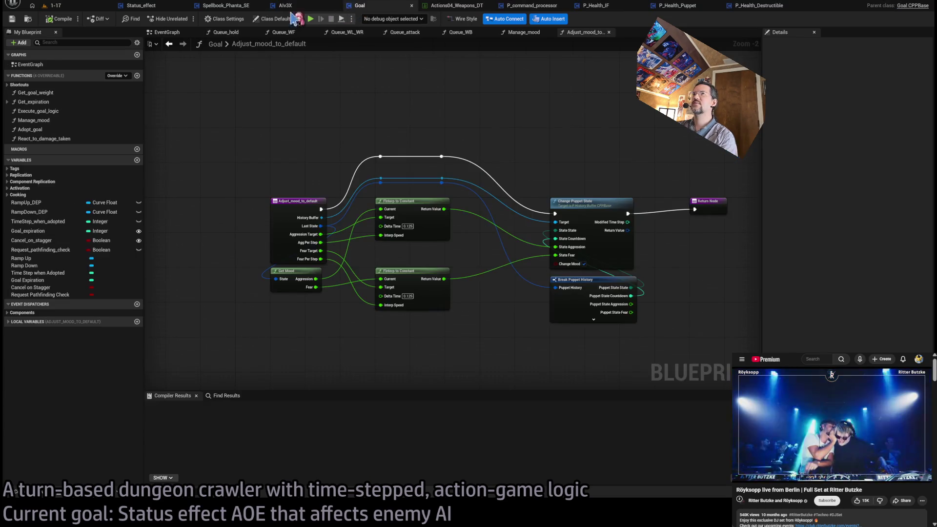
left_click(529, 6)
left_click(592, 6)
left_click(642, 7)
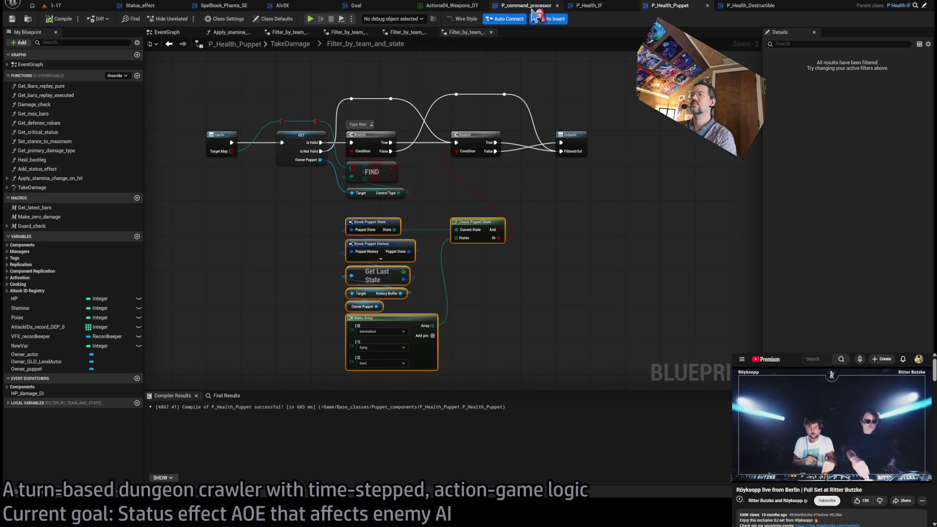
left_click(527, 6)
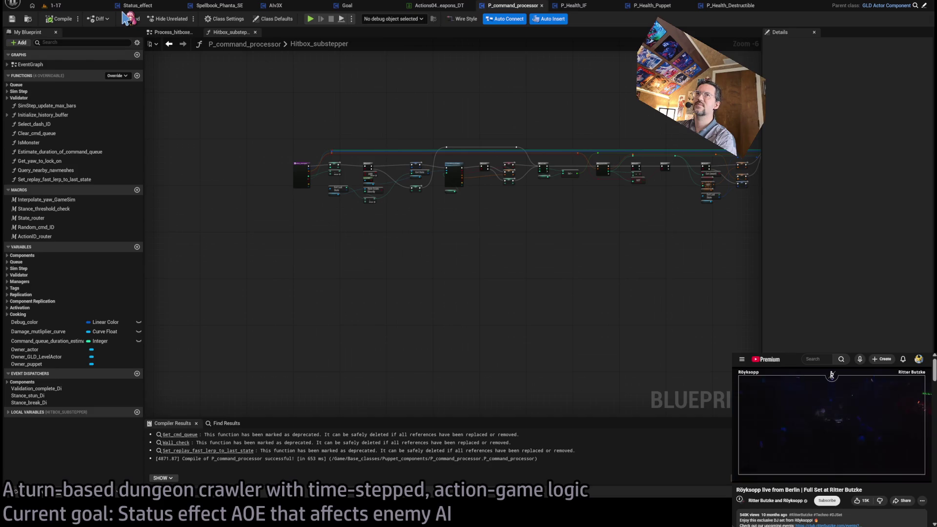
left_click(54, 5)
left_click(520, 5)
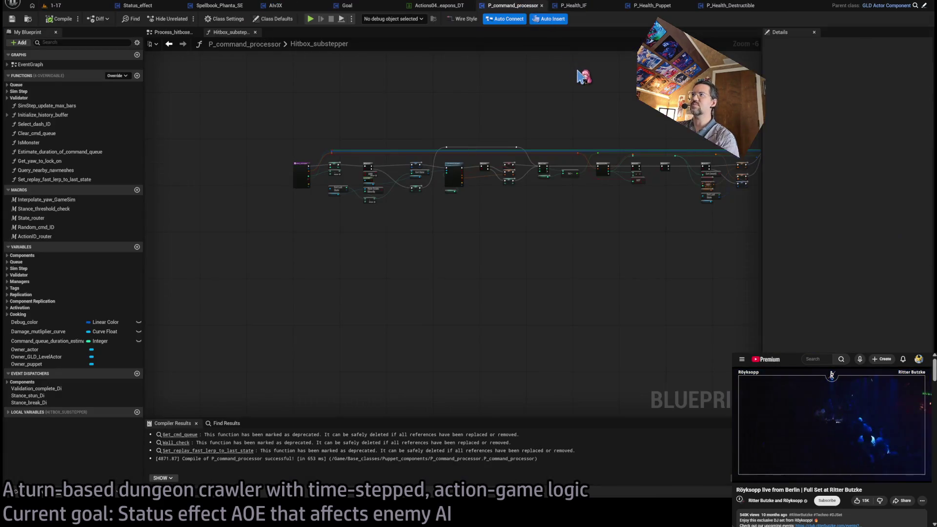
Step: Search assets for 'projectile' and pick the projectile simulator component from the results
key("ctrl+p")
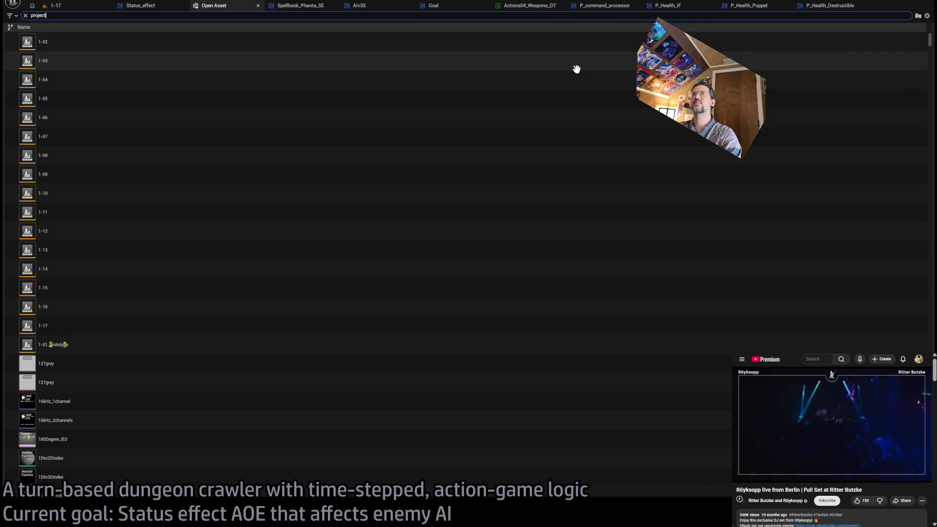
type("ile")
left_click(83, 41)
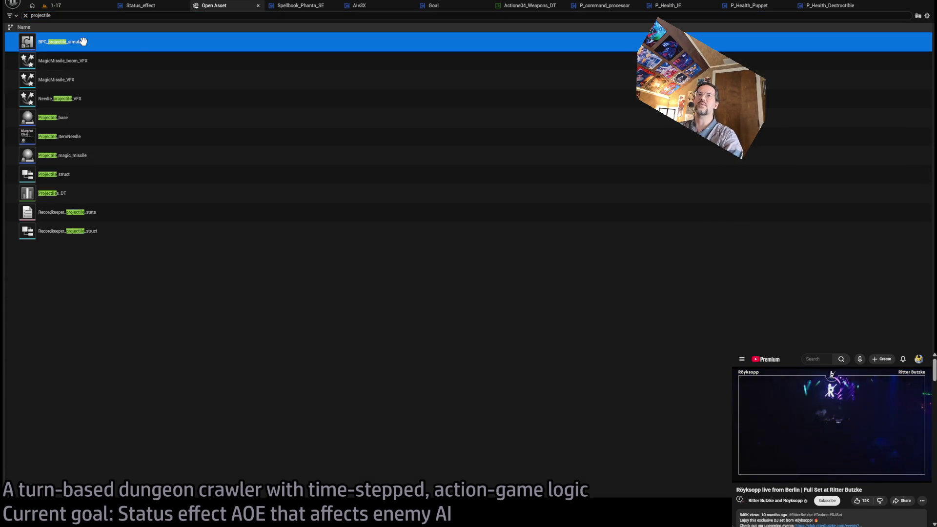
Step: Open BPC_projectile_simulator and browse Simulate_projectiles through the Sphere Overlap and corner-validation nodes
key("Return")
scroll(460, 209, "down", 6)
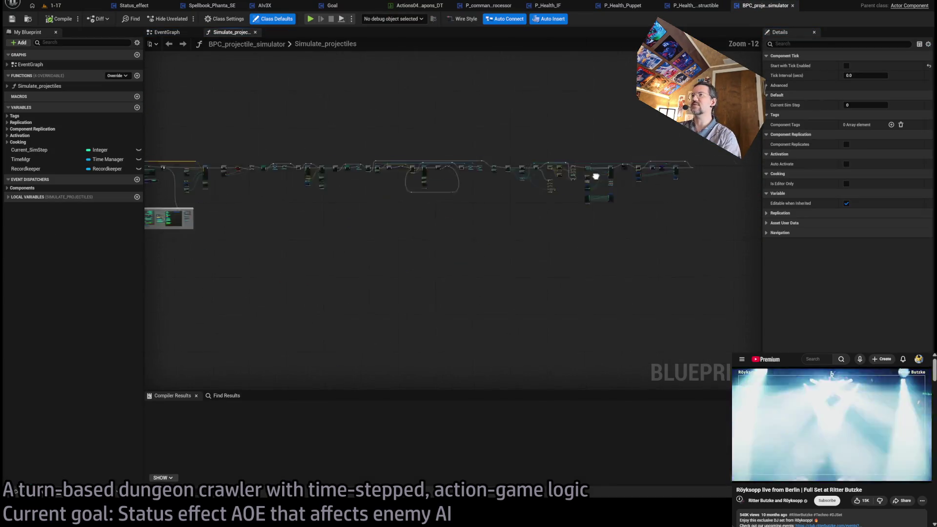
scroll(347, 176, "up", 7)
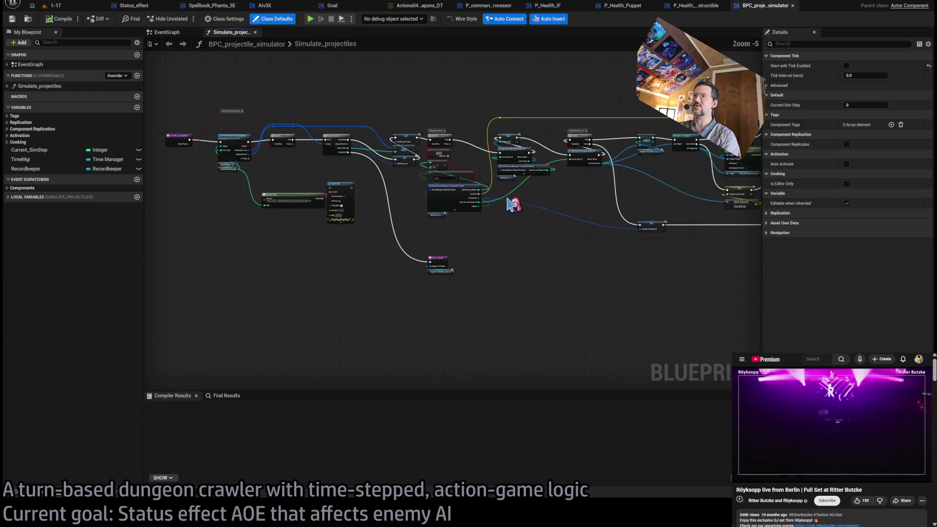
scroll(606, 261, "up", 3)
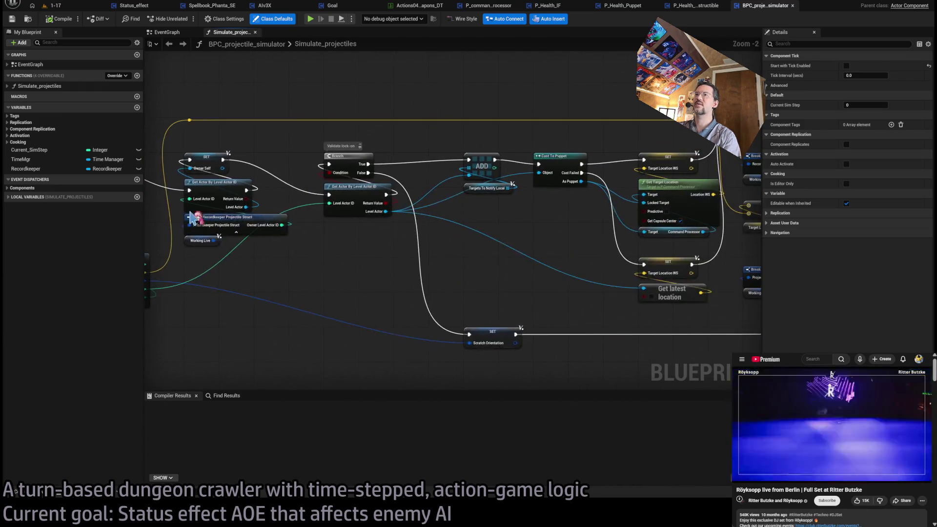
mouse_move(634, 202)
left_mouse_down()
mouse_move(271, 195)
mouse_move(247, 239)
left_mouse_up()
mouse_move(348, 243)
left_mouse_down()
mouse_move(508, 236)
mouse_move(399, 253)
left_mouse_up()
scroll(508, 236, "up", 2)
left_click_drag(429, 162, 324, 102)
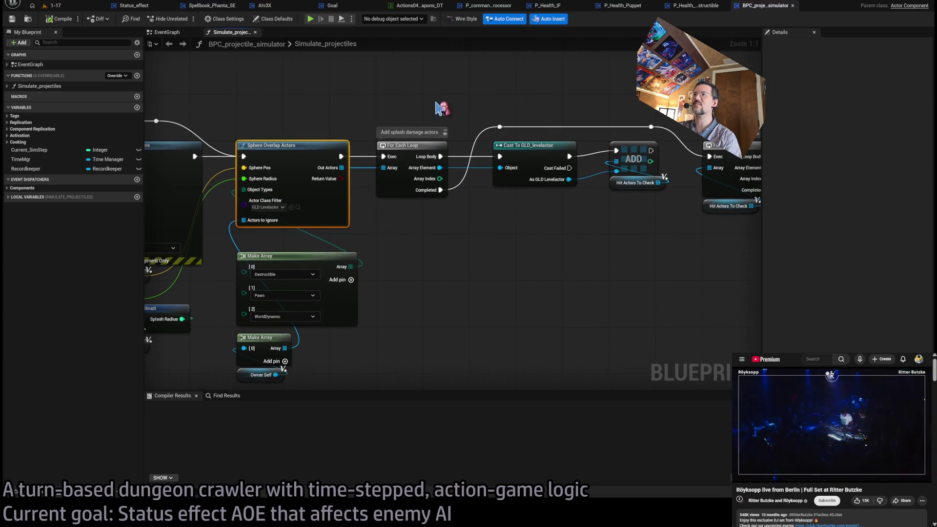
left_click(488, 161)
mouse_move(533, 146)
left_mouse_down()
mouse_move(437, 119)
mouse_move(439, 296)
mouse_move(290, 301)
mouse_move(366, 278)
left_mouse_up()
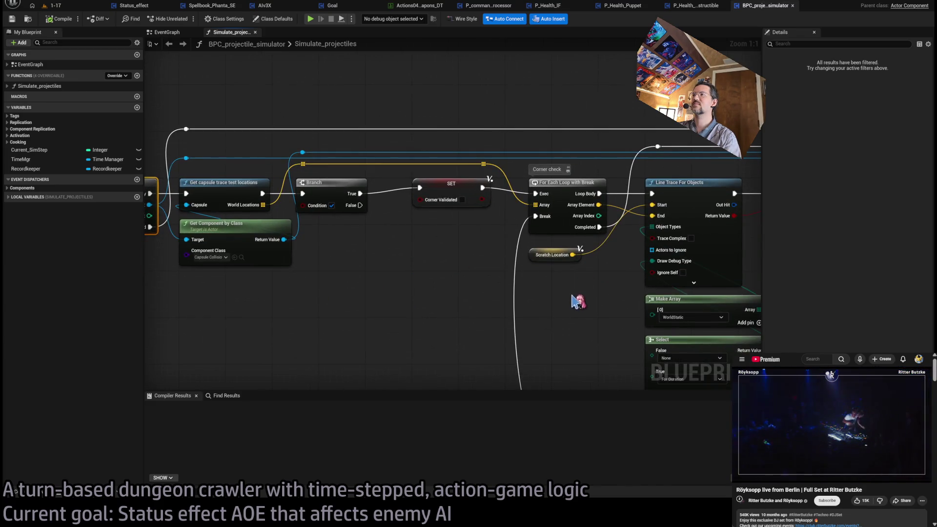
left_click_drag(575, 303, 543, 300)
left_click(552, 184)
mouse_move(539, 204)
left_mouse_down()
mouse_move(449, 291)
mouse_move(220, 296)
left_mouse_up()
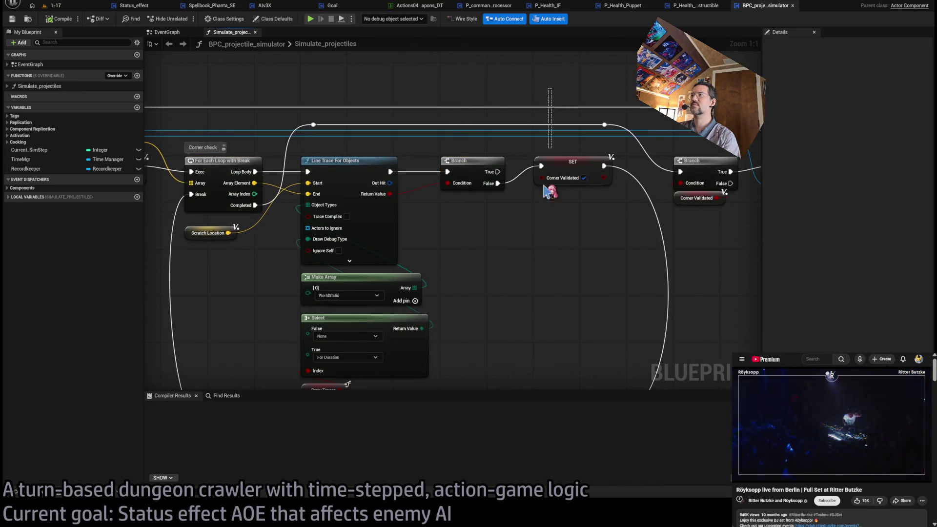
left_click(551, 191)
left_click_drag(540, 279, 297, 285)
left_click_drag(559, 311, 403, 241)
left_click_drag(396, 86, 400, 238)
left_click_drag(467, 67, 452, 283)
left_click(505, 282)
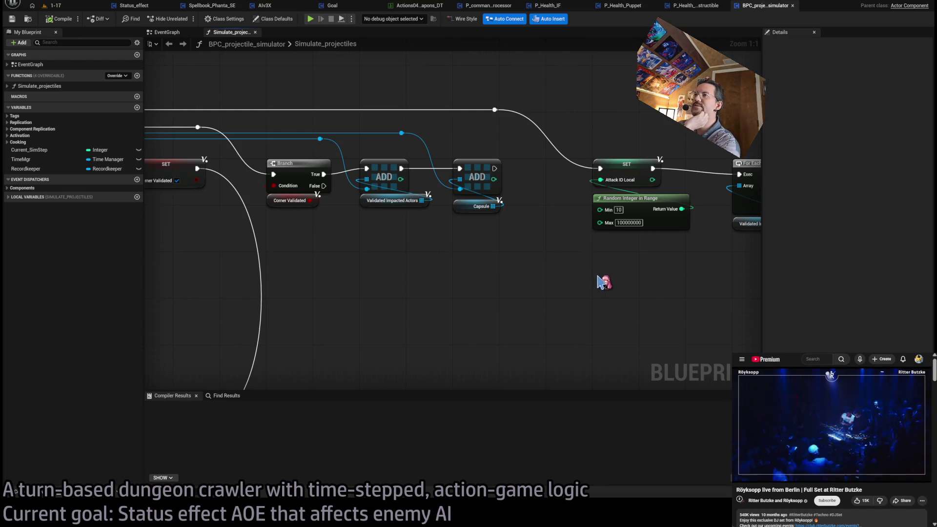
Step: Continue past the For Each Loop, look-at rotation and VFX nodes to the Take Damage call
left_click_drag(604, 283, 403, 262)
left_click(418, 224)
left_click_drag(507, 281, 324, 238)
left_click_drag(415, 92, 363, 255)
left_click_drag(449, 243, 400, 269)
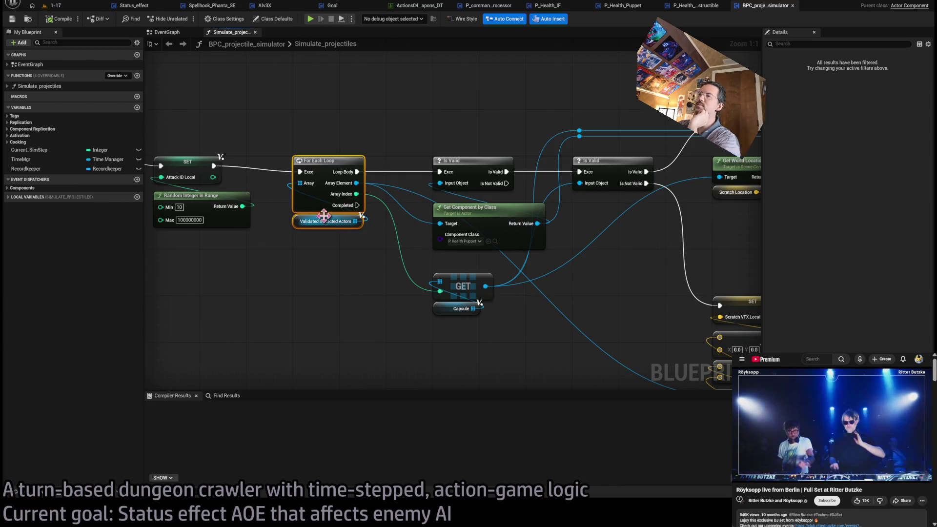
left_click(353, 240)
mouse_move(313, 251)
left_mouse_down()
mouse_move(287, 254)
mouse_move(377, 137)
mouse_move(320, 122)
left_mouse_up()
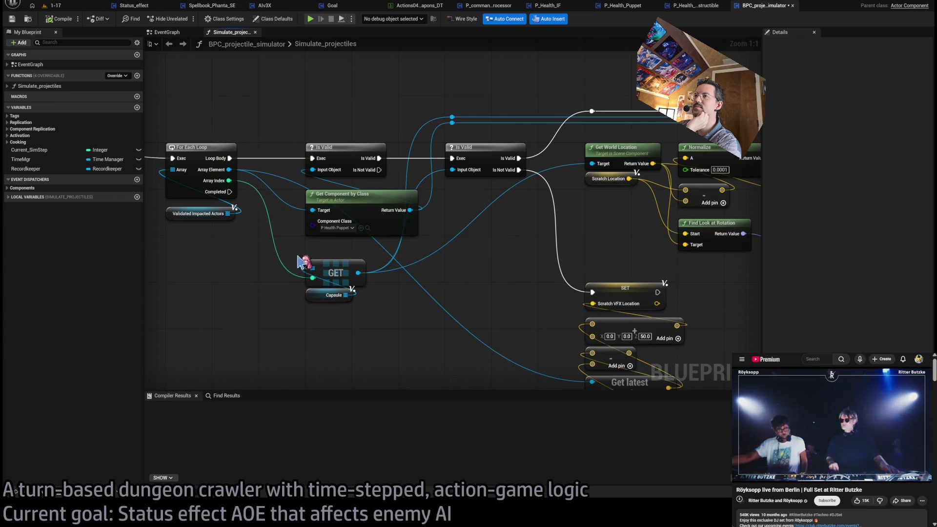
left_click(381, 191)
left_click(488, 257)
left_click_drag(508, 253, 404, 266)
mouse_move(509, 246)
left_mouse_down()
mouse_move(412, 257)
mouse_move(410, 266)
left_mouse_up()
scroll(459, 285, "down", 2)
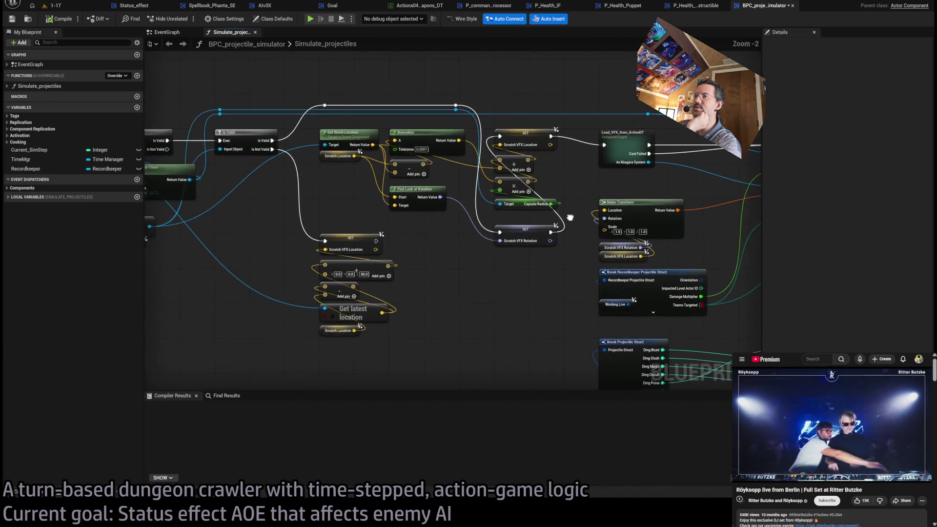
left_click_drag(438, 283, 331, 267)
left_click_drag(520, 262, 417, 248)
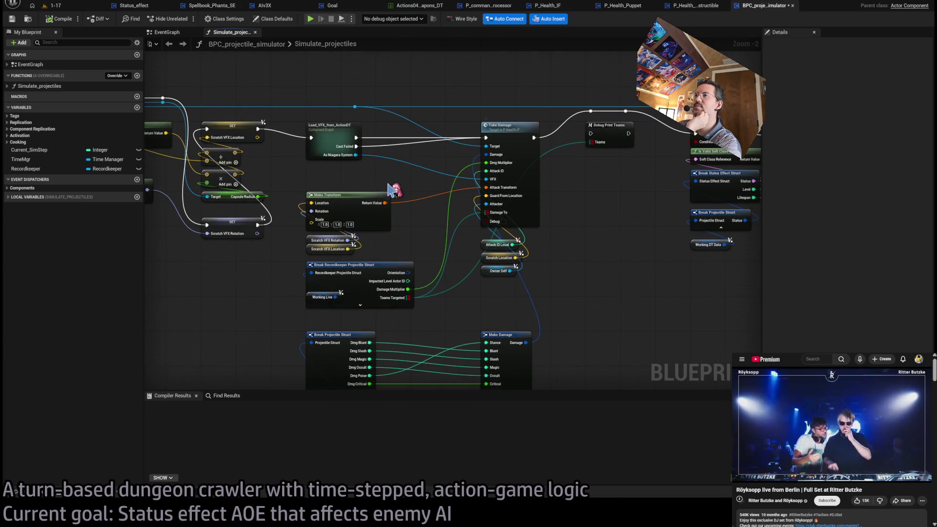
Step: Hide the unconnected pins on Break Recordkeeper Projectile Struct and nudge the Working Live getter
left_click(376, 288)
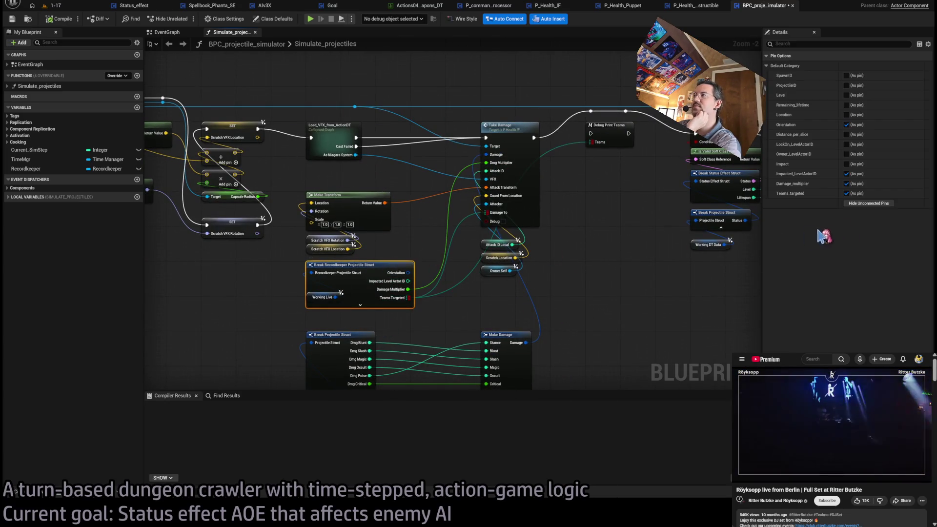
left_click(868, 203)
left_click(430, 319)
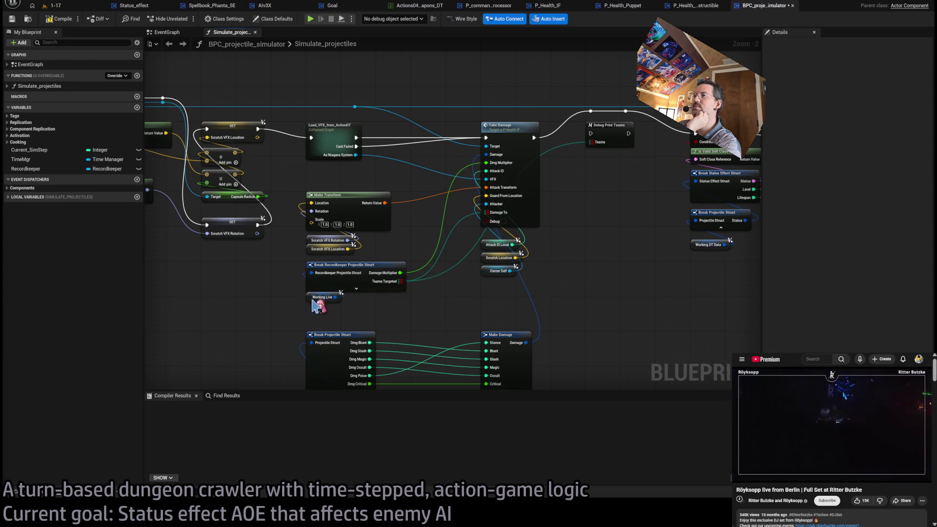
left_click_drag(312, 301, 311, 304)
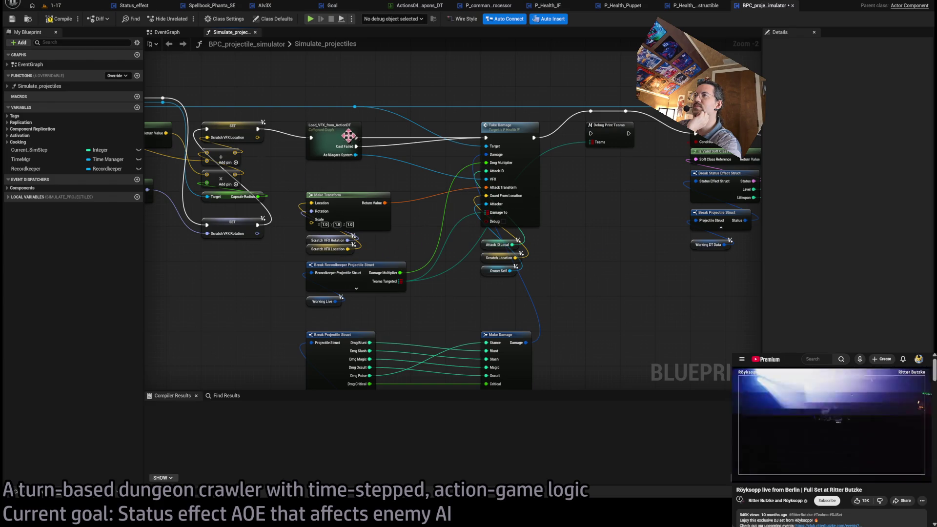
left_click_drag(456, 265, 270, 266)
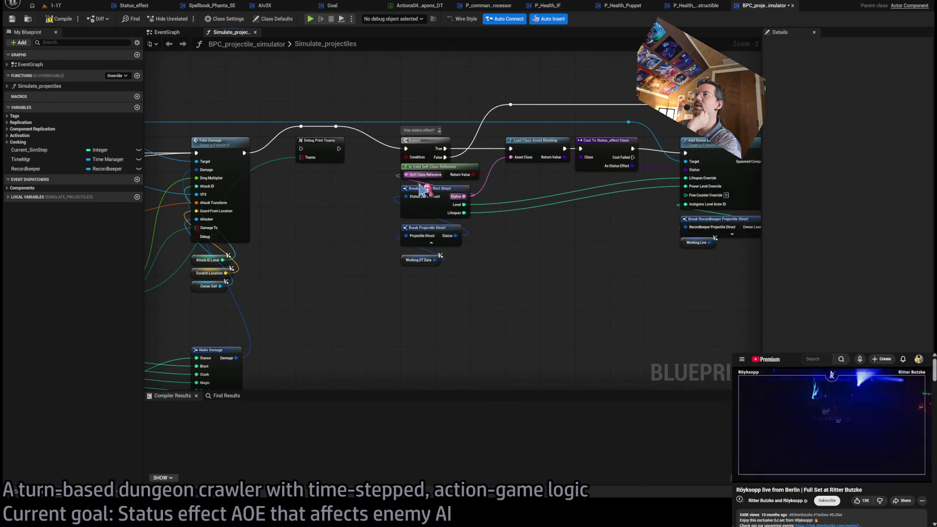
Step: Align the Is Valid Soft Class Reference, Break Projectile Struct and Working DT Data nodes
scroll(397, 215, "up", 2)
left_click_drag(439, 223, 439, 229)
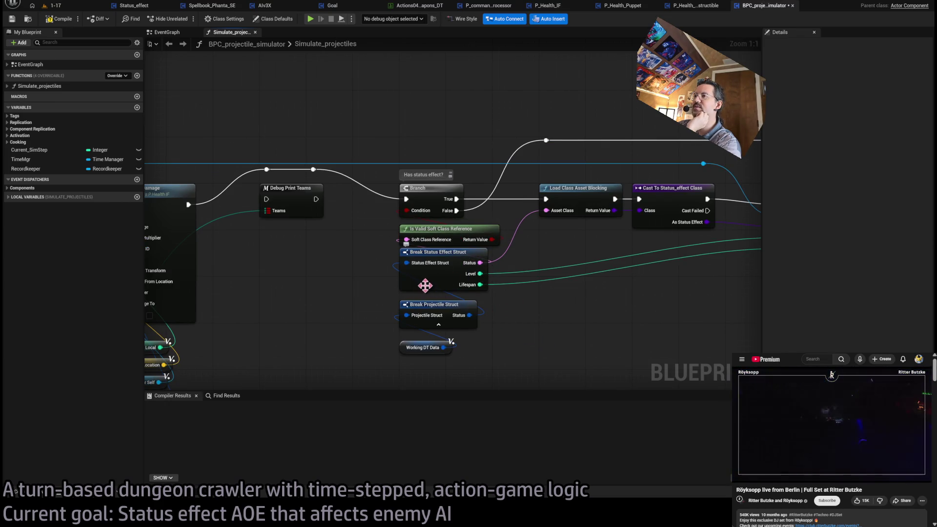
left_click_drag(430, 305, 429, 298)
left_click_drag(423, 347, 422, 336)
left_click(427, 355)
scroll(444, 282, "down", 1)
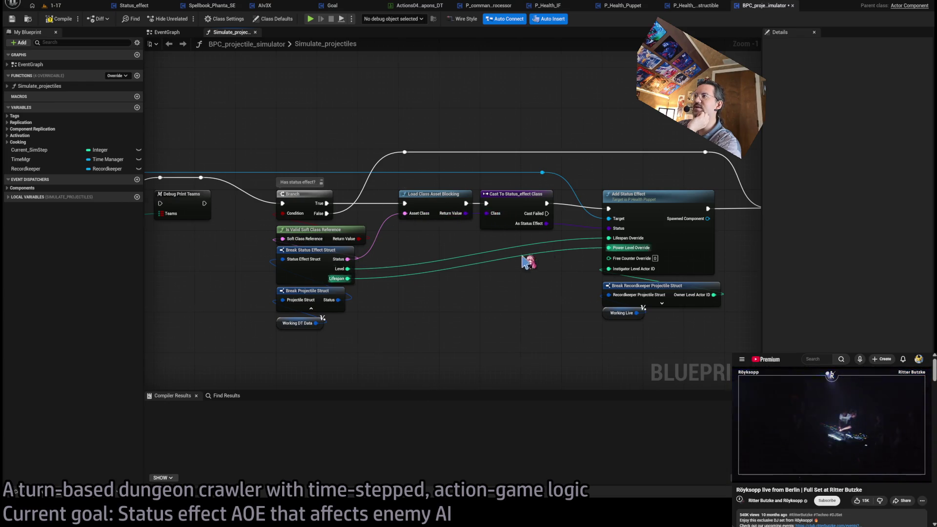
Step: Inspect the Add Status Effect node, lower the Working Live getter, then return to P_Health_Puppet
left_click_drag(520, 156, 554, 225)
left_click(612, 212)
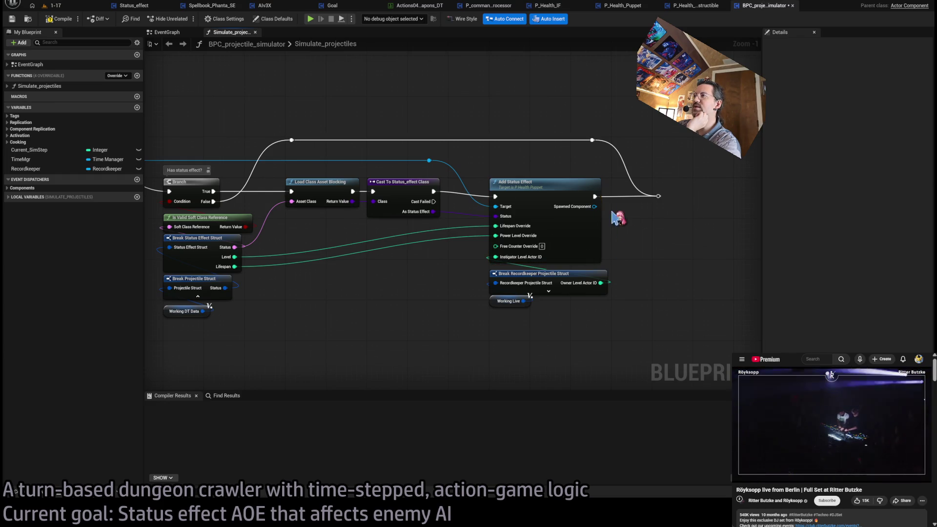
left_click(511, 171)
left_click(658, 257)
left_click(504, 175)
left_click(629, 258)
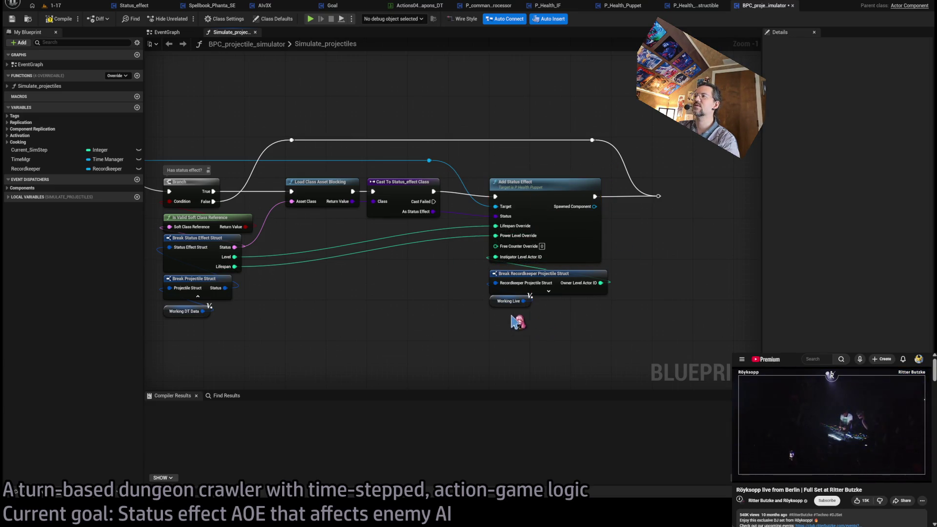
left_click_drag(505, 310, 502, 315)
left_click(433, 311)
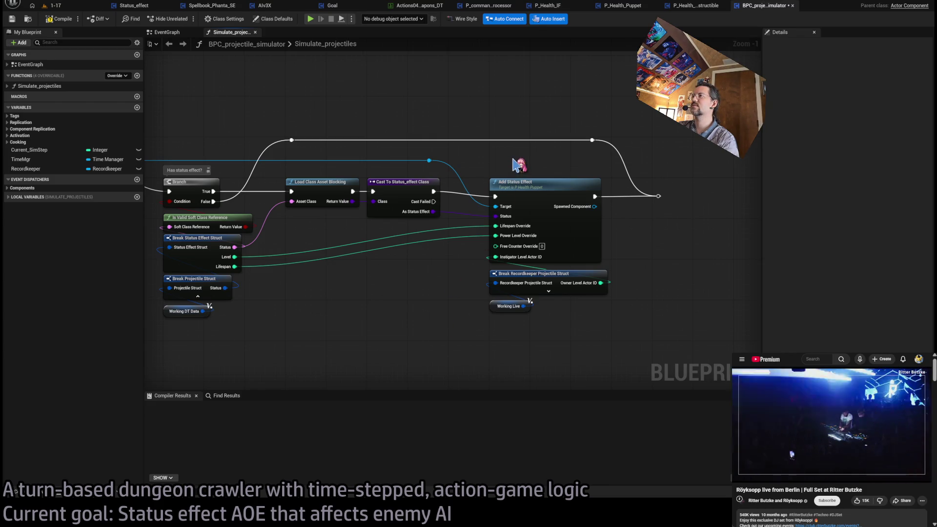
left_click(527, 191)
left_click(410, 296)
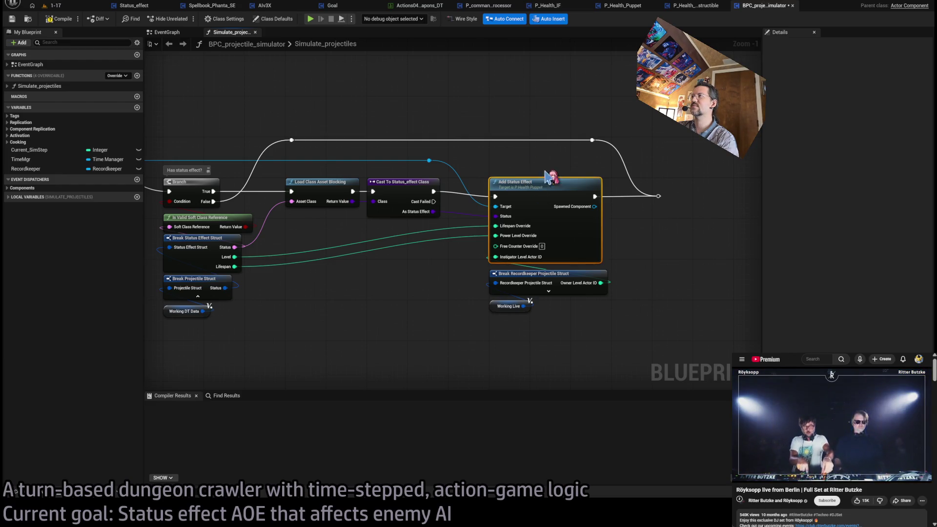
left_click(695, 6)
left_click(629, 7)
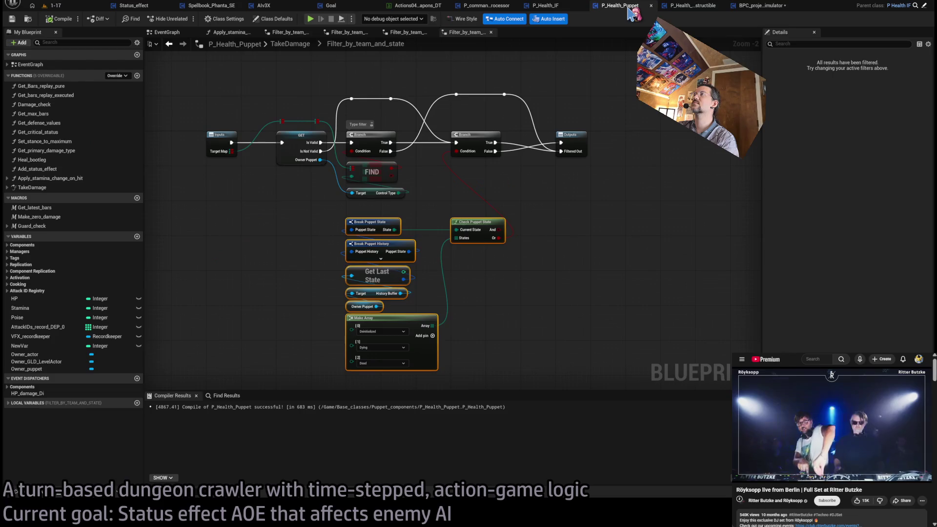
Step: Go to P_command_processor's Hitbox_substepper and run a Find in Blueprint search for 'status'
left_click(556, 7)
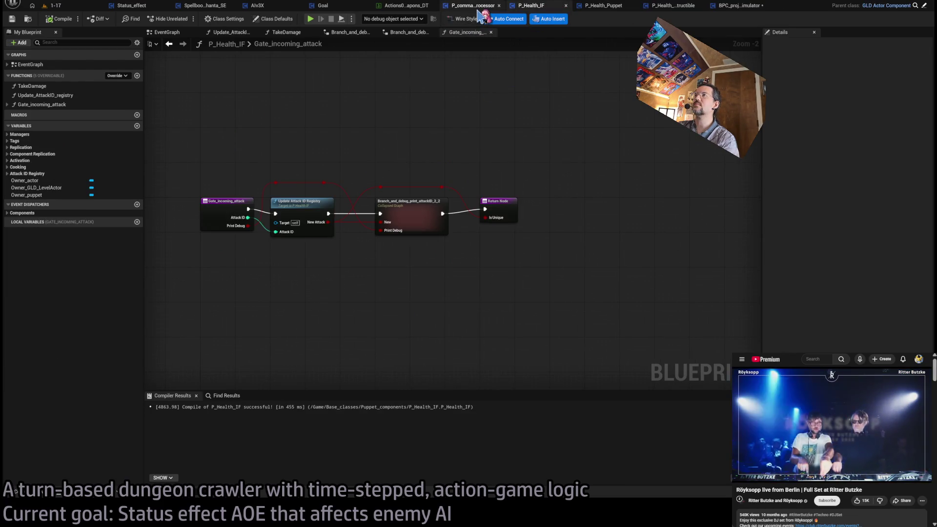
left_click(475, 6)
scroll(471, 134, "down", 2)
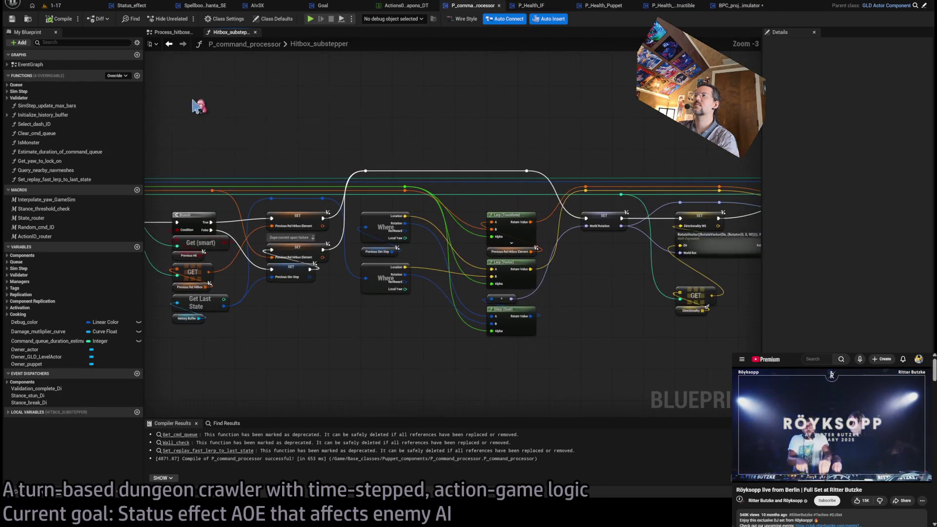
scroll(345, 145, "up", 3)
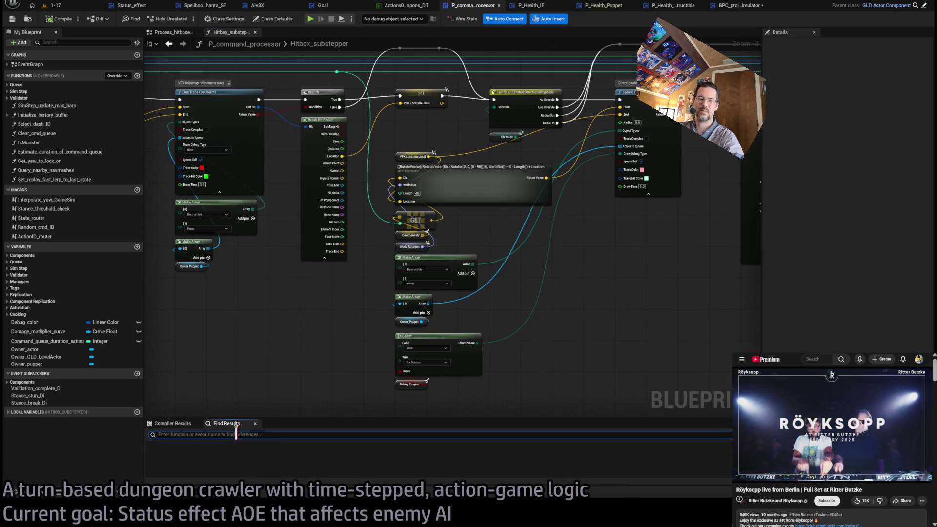
type("status")
key("Return")
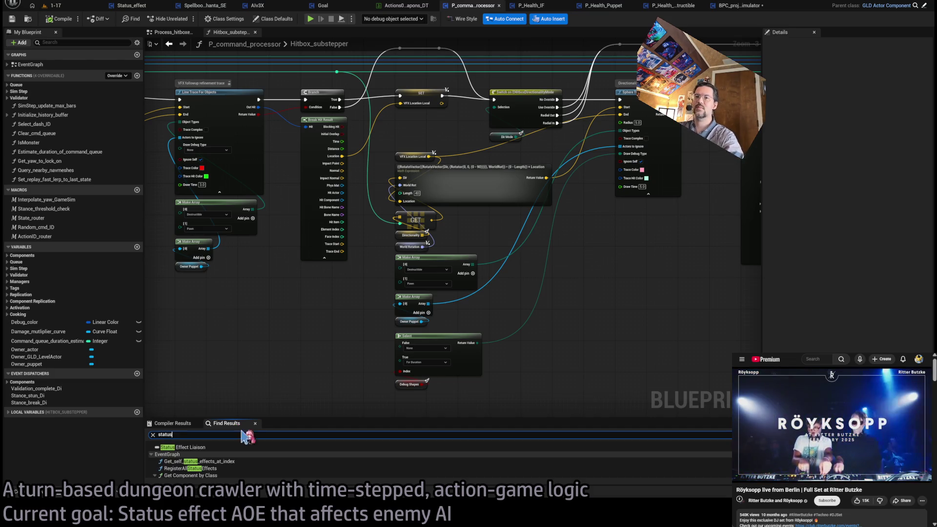
Step: Scroll through the 'status' matches and resize the Find Results panel against the graph
scroll(258, 464, "down", 2)
scroll(254, 462, "down", 2)
scroll(253, 461, "down", 5)
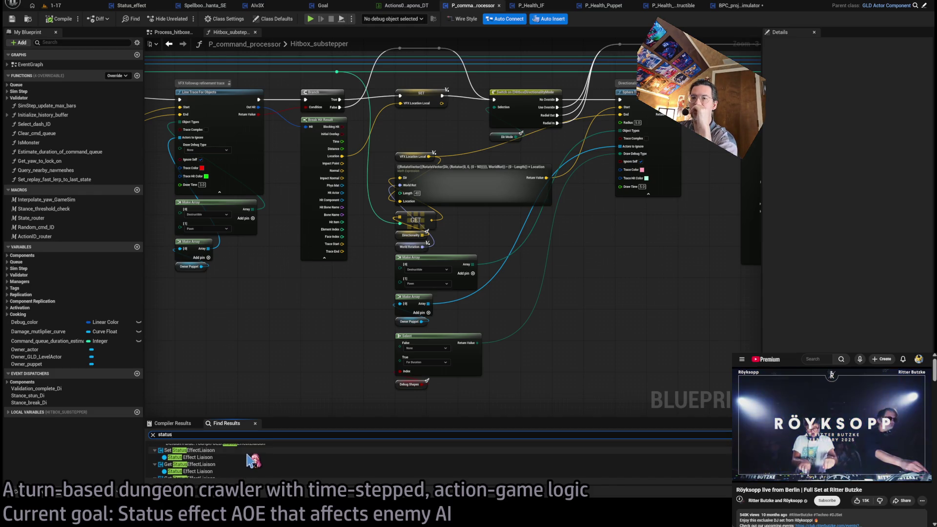
scroll(253, 461, "down", 3)
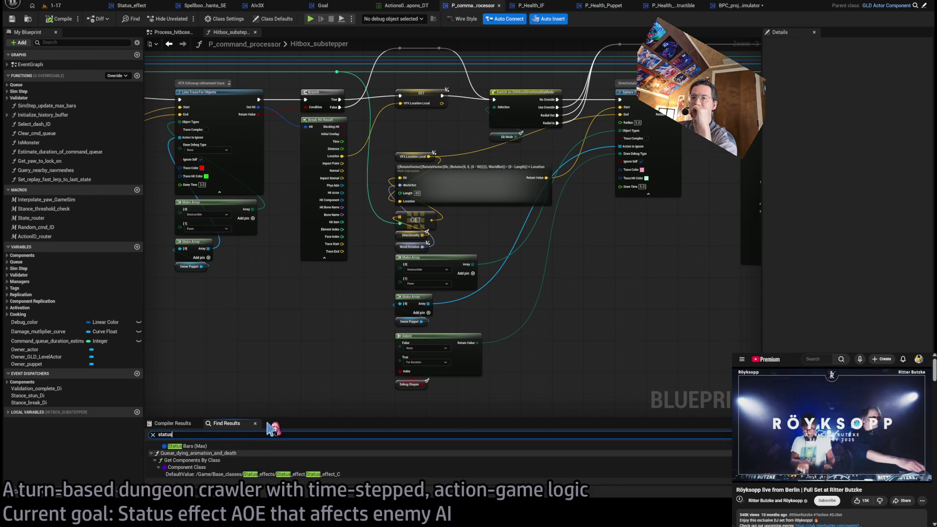
left_click_drag(275, 419, 273, 220)
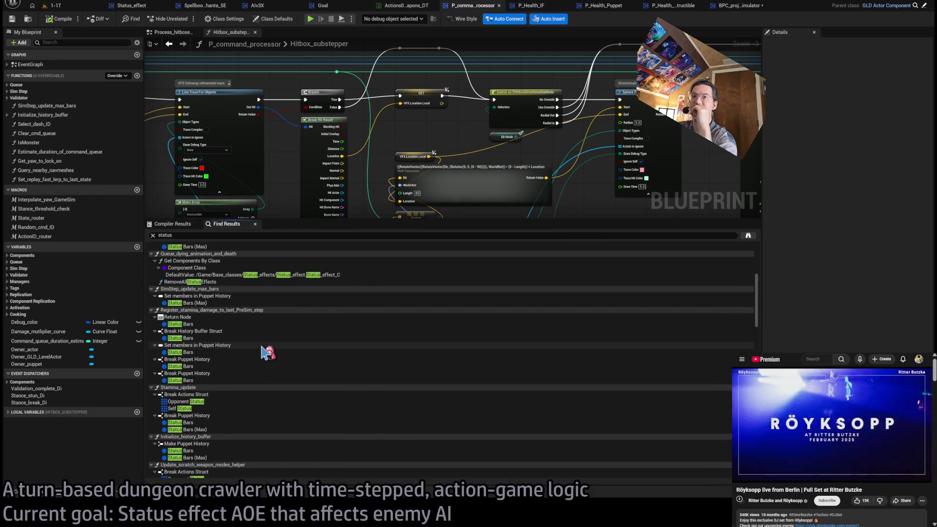
scroll(270, 350, "up", 5)
left_click_drag(756, 258, 756, 334)
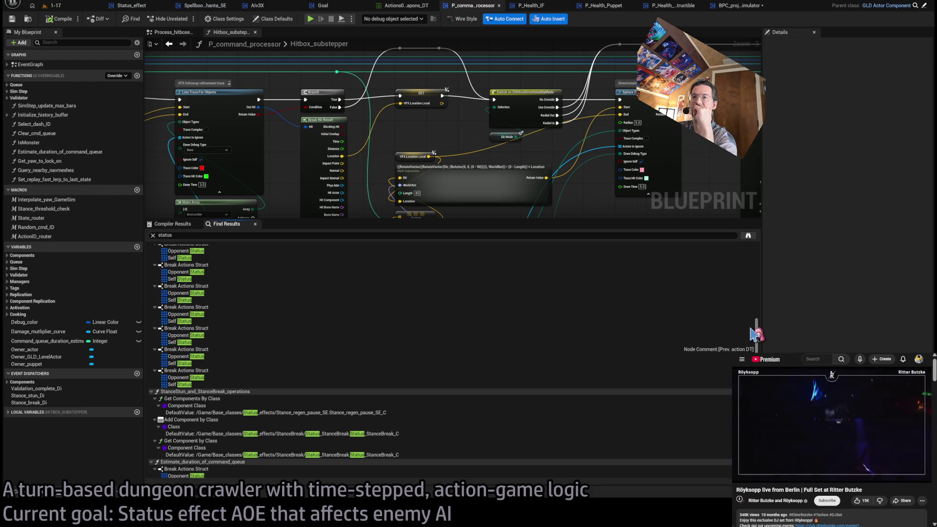
left_click_drag(755, 334, 756, 347)
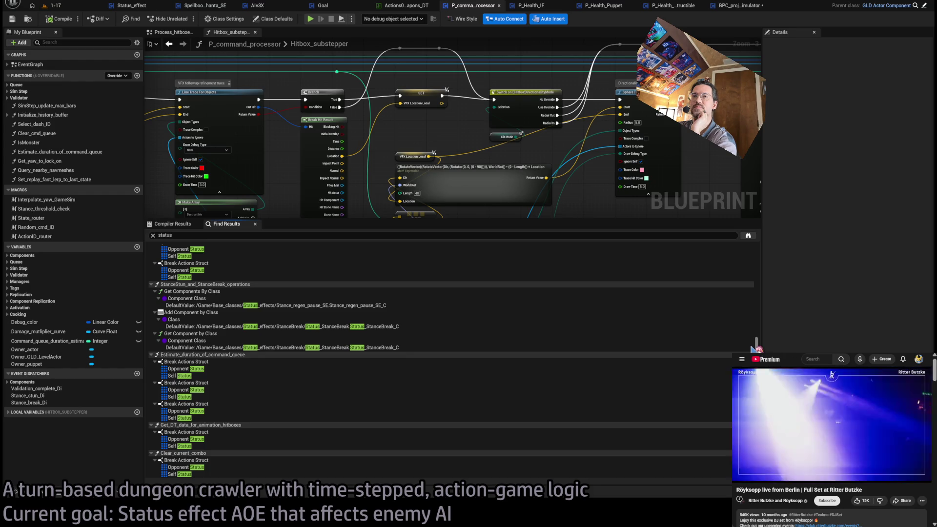
left_click_drag(755, 348, 766, 241)
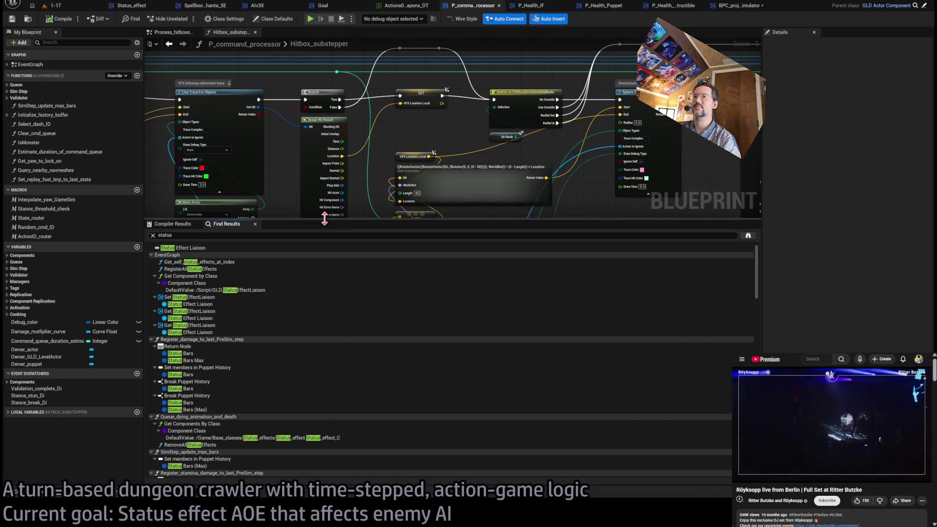
left_click_drag(327, 220, 353, 427)
Step: Pan Hitbox_substepper to the Take Damage call and open its P_Health_IF definition
scroll(366, 324, "down", 5)
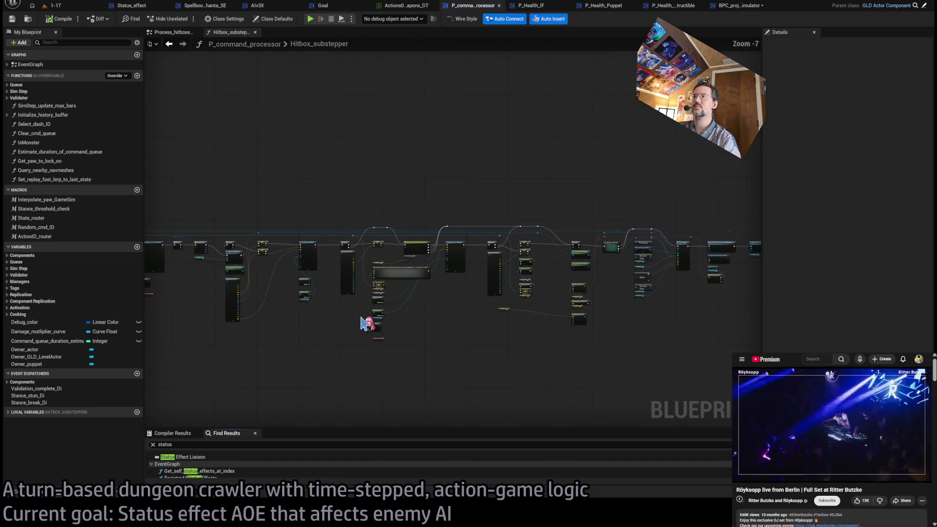
scroll(594, 248, "up", 5)
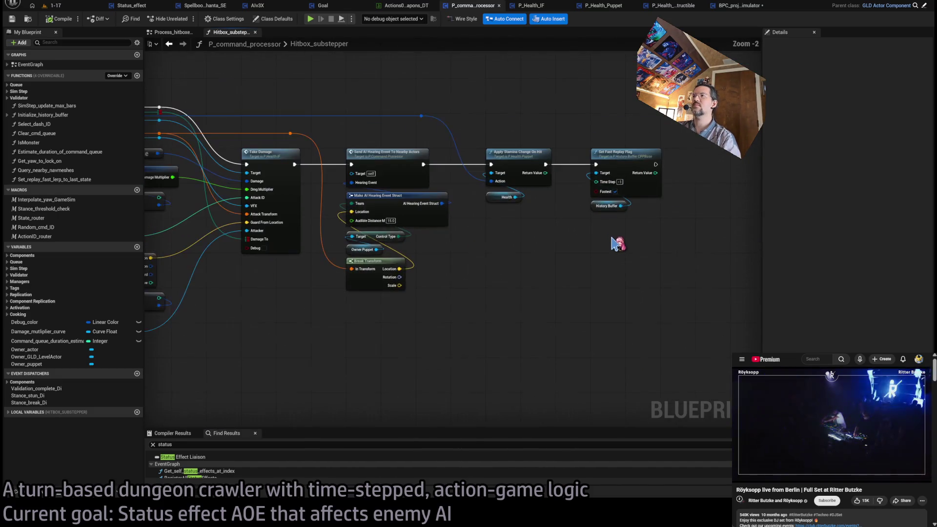
left_click_drag(589, 261, 712, 263)
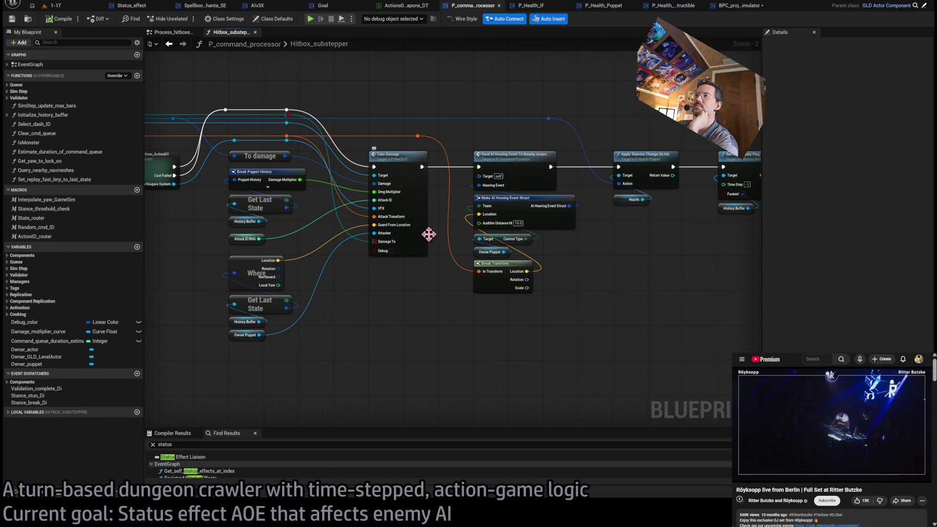
left_click_drag(438, 194, 277, 211)
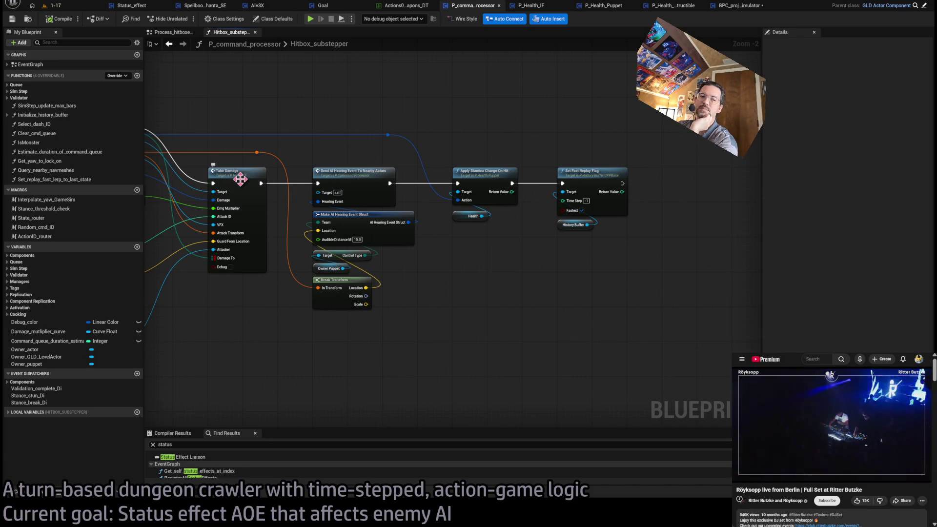
double_click(239, 176)
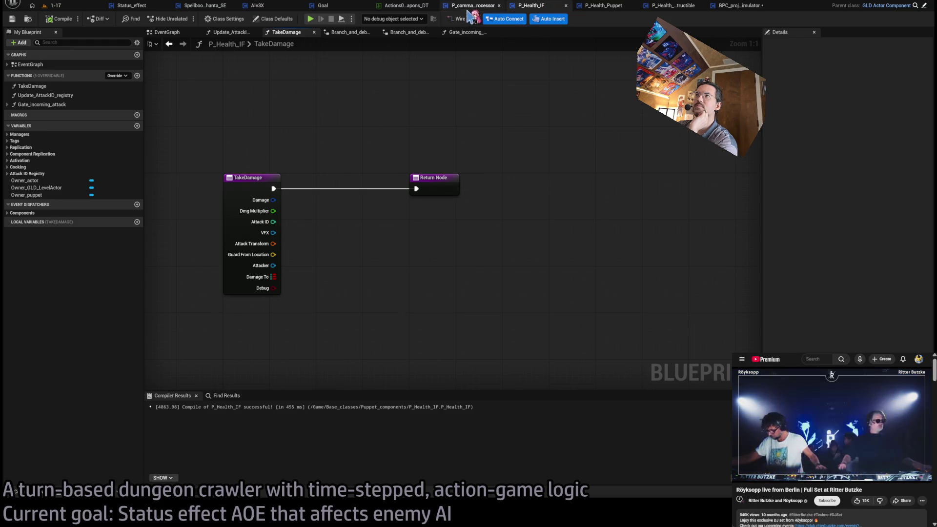
Step: Name the TakeDamage Return Node's new Boolean output Damage_went_through
left_click(610, 6)
left_click(545, 5)
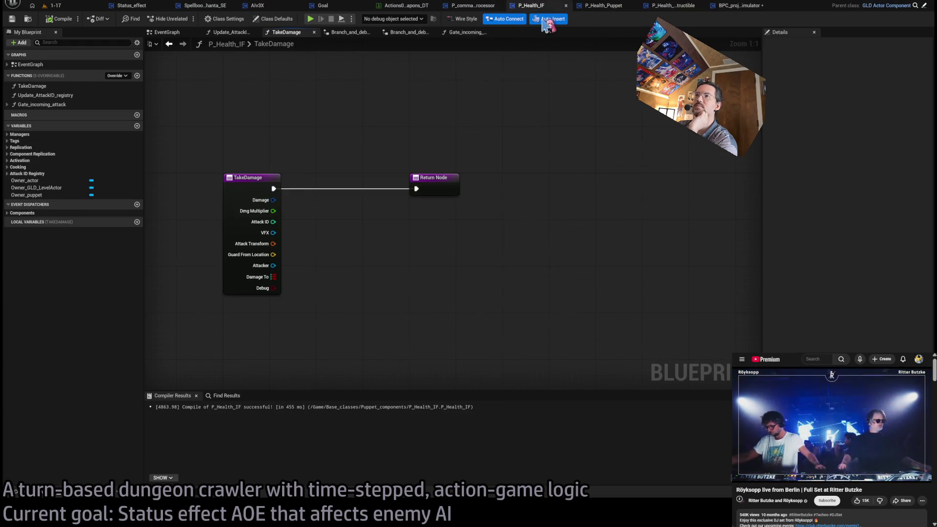
left_click(439, 178)
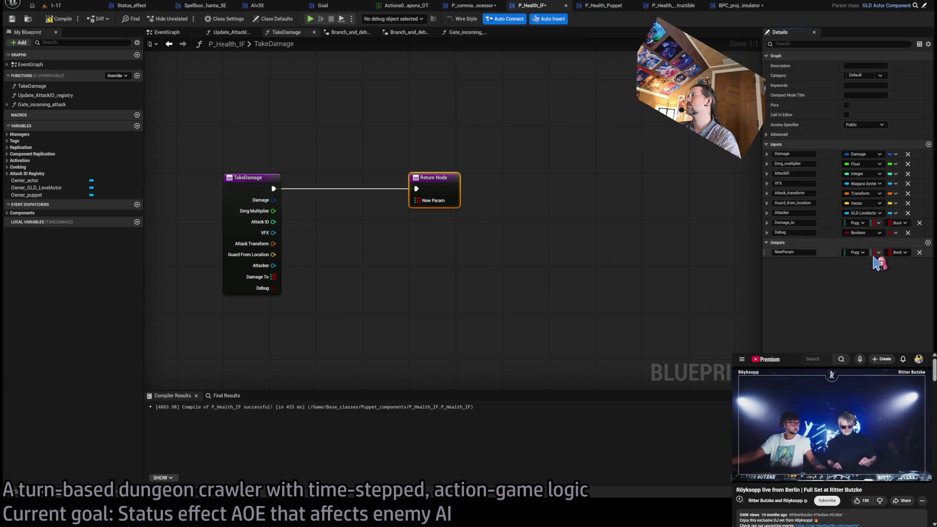
left_click(794, 252)
type("Damage_went")
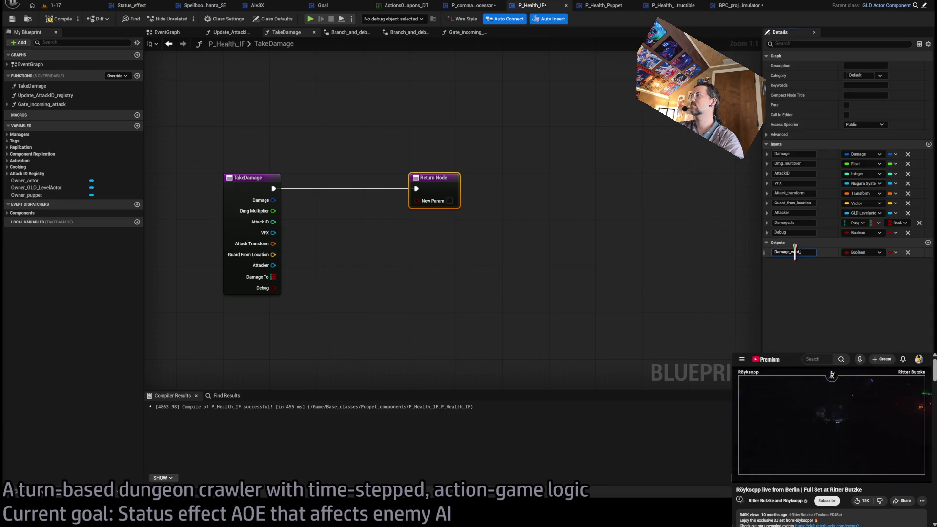
key("Return")
left_click(810, 252)
key("BackSpace")
key("Return")
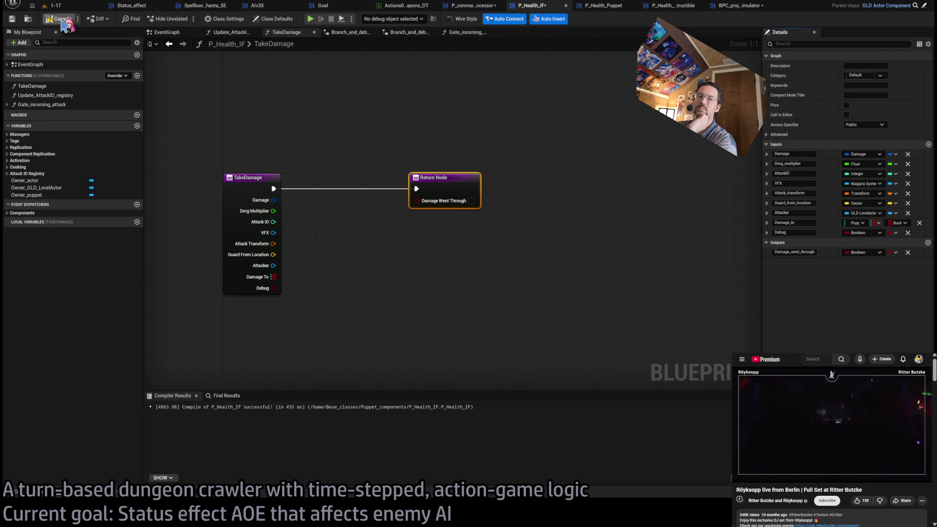
Step: Compile P_Health_IF and move on to P_Health_Destructible
left_click(62, 21)
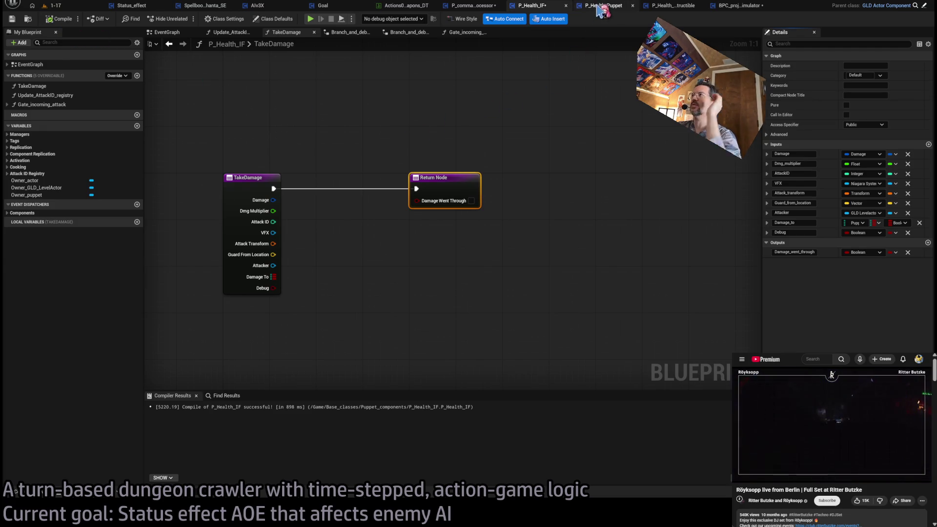
left_click(739, 6)
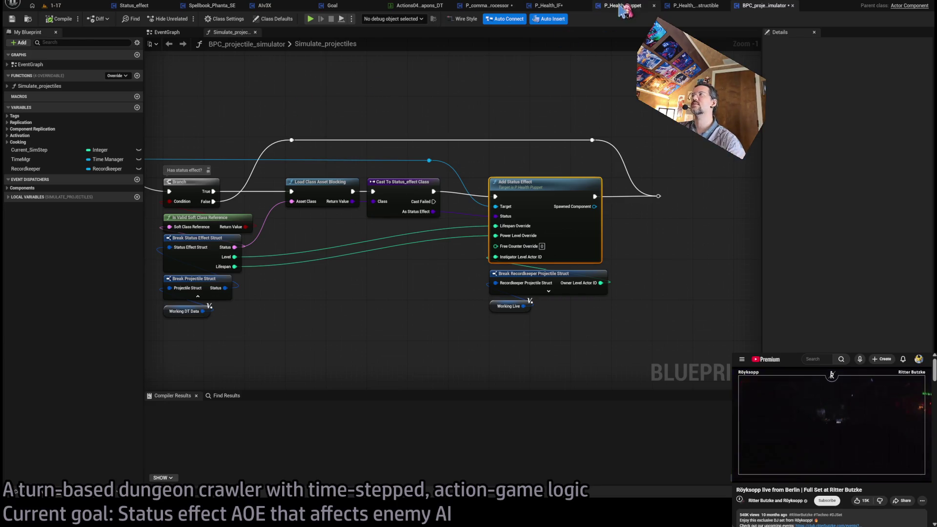
left_click(696, 6)
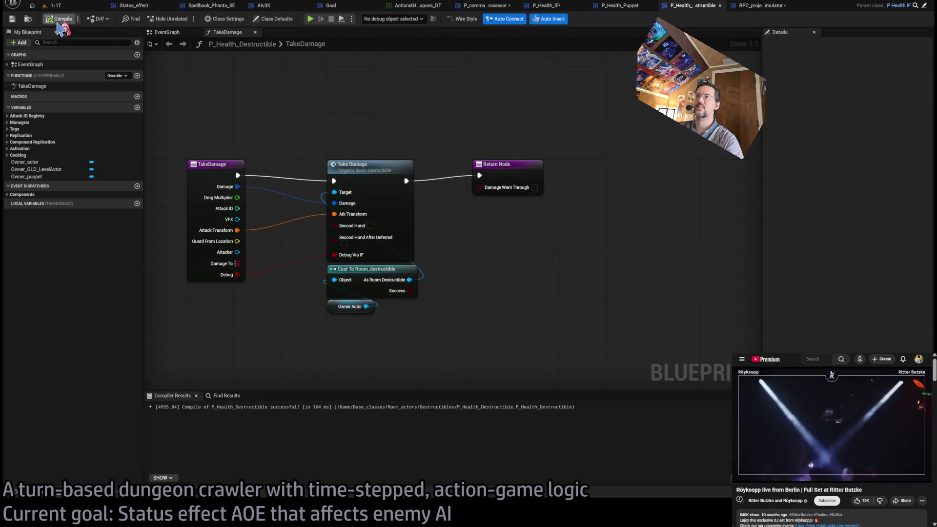
Step: Set P_Health_Destructible's TakeDamage to return Damage Went Through as true and recompile
left_click(58, 20)
left_click(535, 188)
left_click(60, 21)
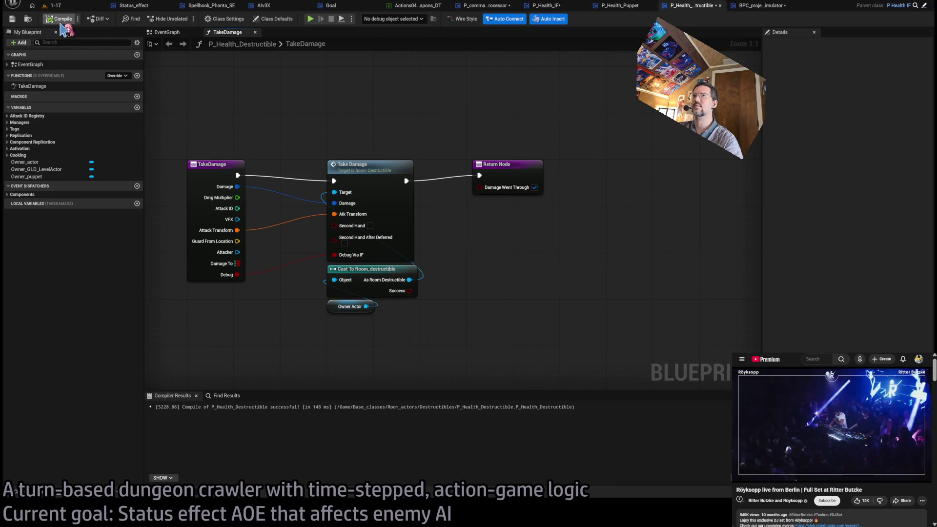
Step: Open P_Health_Puppet's TakeDamage graph, close the Filter_by_team tabs and review its nodes
left_click(632, 9)
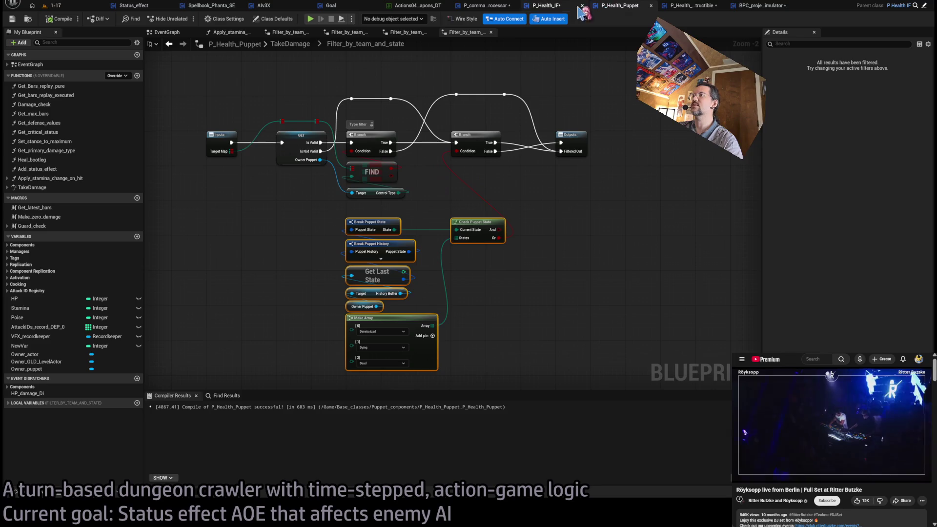
left_click(560, 5)
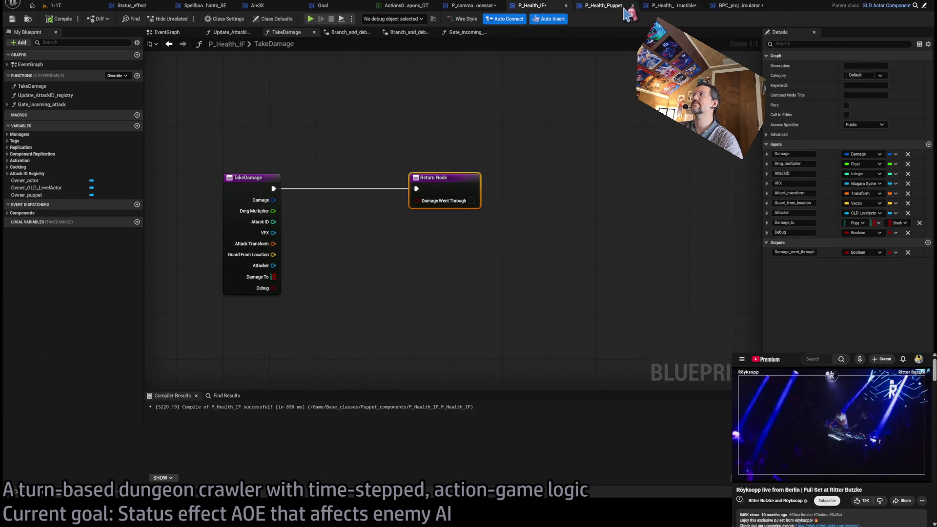
left_click(616, 9)
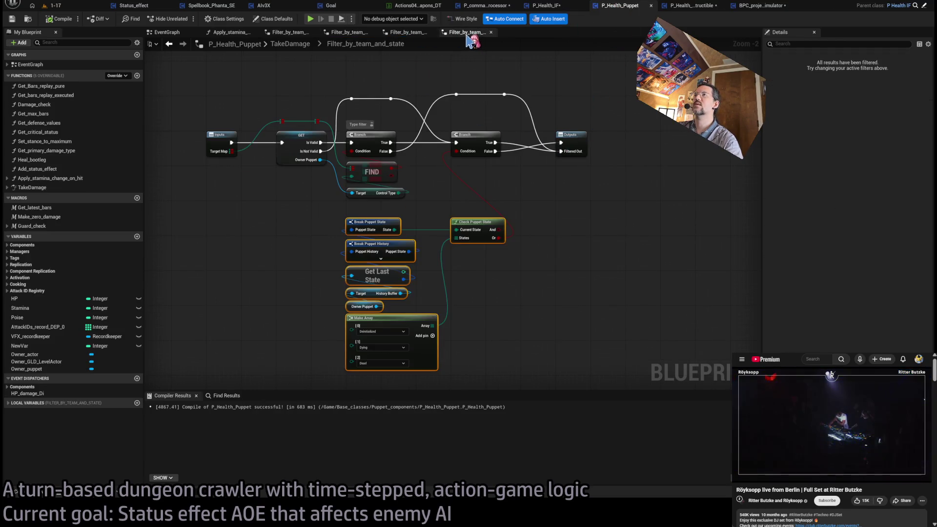
left_click(295, 44)
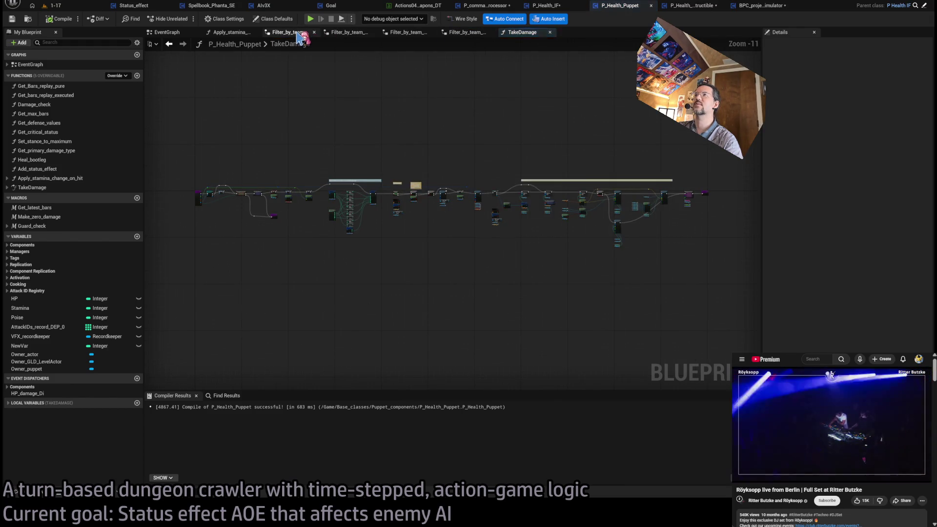
middle_click(298, 36)
middle_click(298, 36)
middle_click(298, 37)
middle_click(299, 36)
scroll(718, 208, "up", 8)
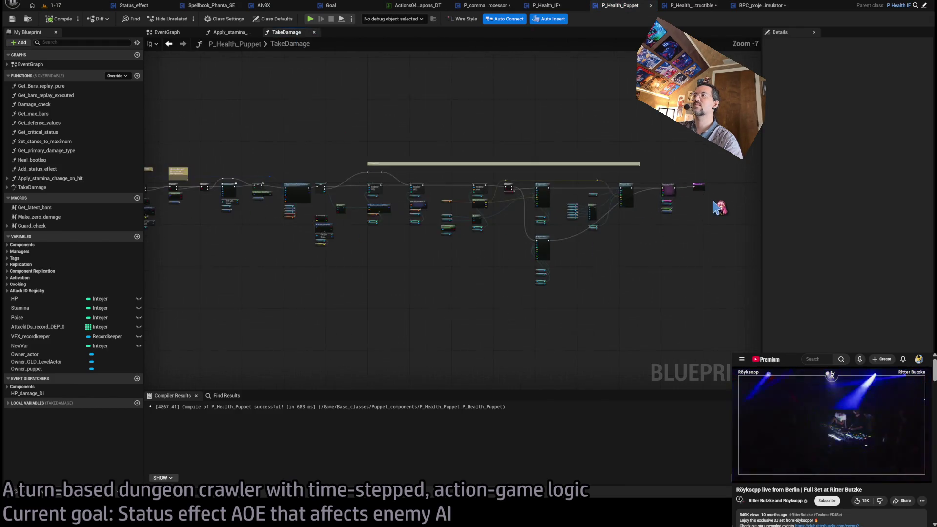
scroll(657, 254, "down", 5)
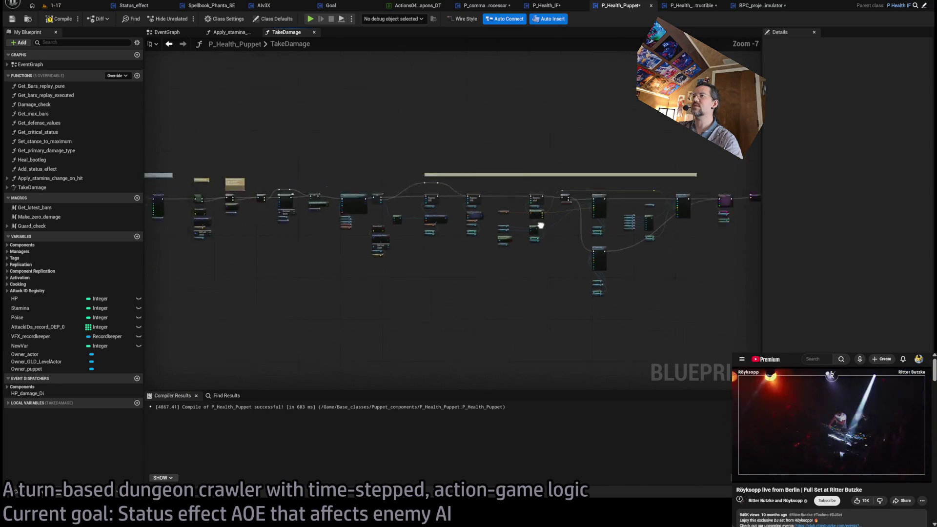
scroll(707, 224, "up", 8)
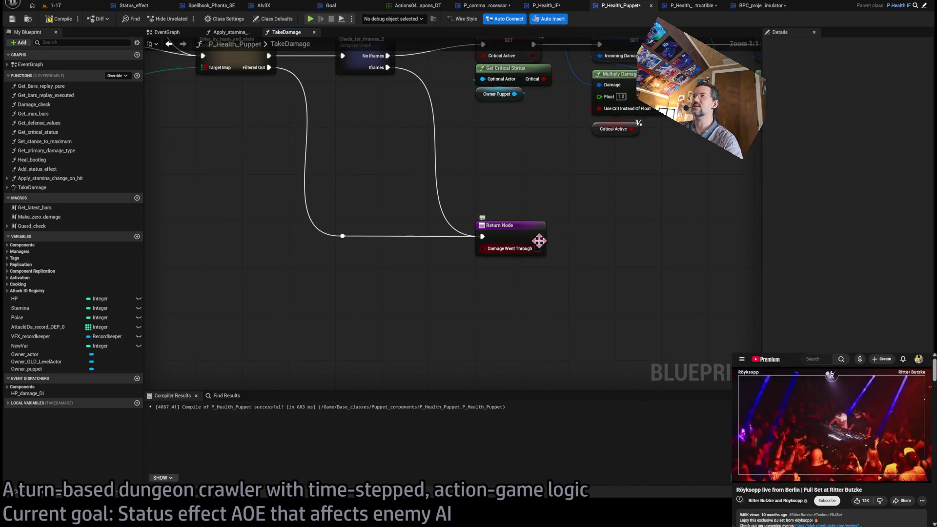
left_click_drag(545, 176, 564, 223)
scroll(637, 232, "down", 2)
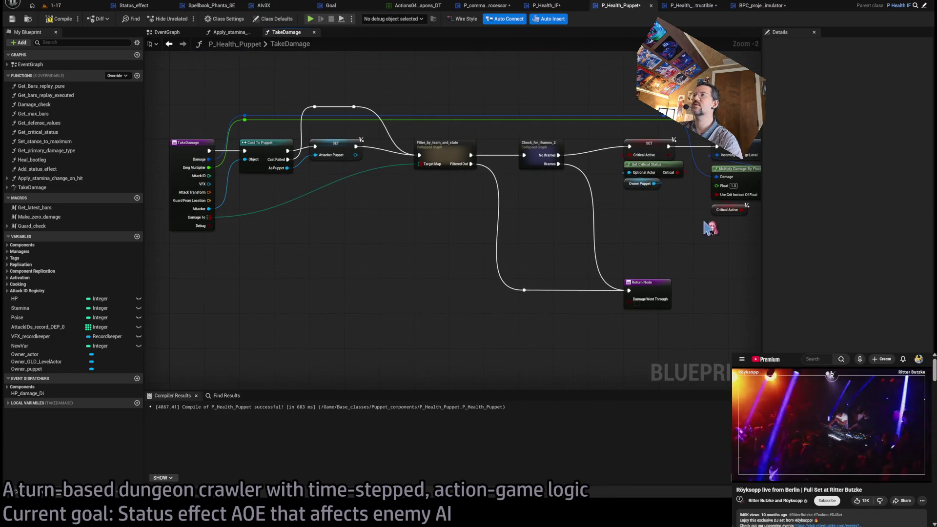
left_click_drag(580, 211, 607, 224)
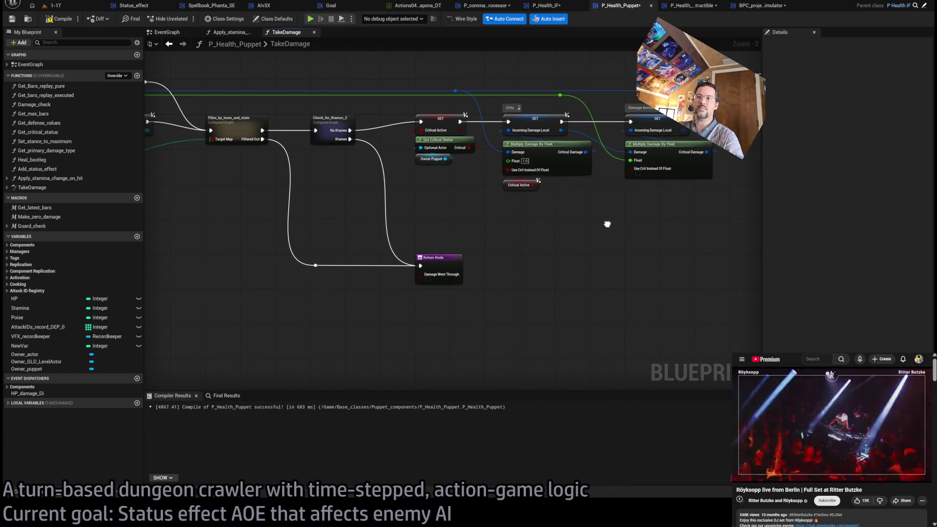
scroll(345, 230, "down", 2)
scroll(295, 253, "up", 1)
scroll(599, 286, "up", 1)
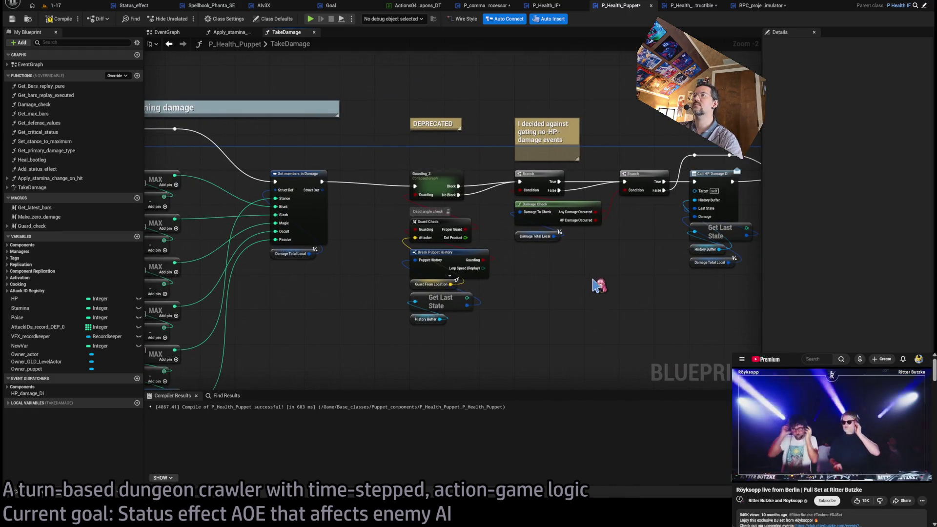
scroll(623, 291, "down", 2)
scroll(474, 257, "up", 2)
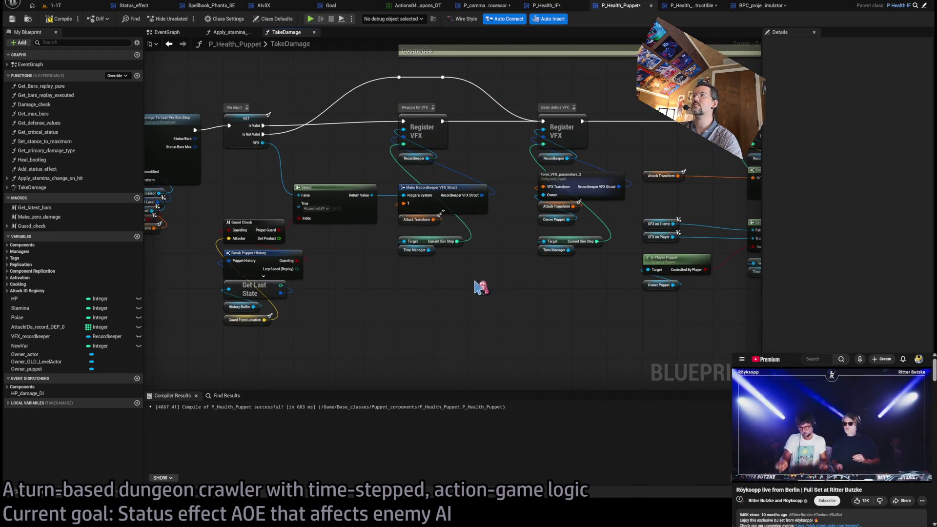
scroll(457, 287, "up", 1)
scroll(457, 286, "down", 2)
scroll(418, 266, "up", 1)
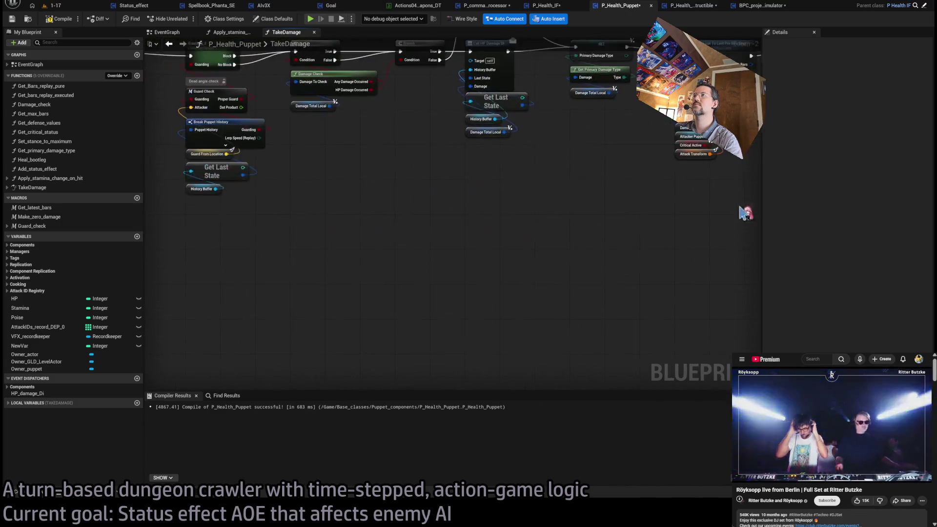
scroll(756, 286, "up", 1)
Step: Compile P_Health_Puppet with F7 and return to the Hitbox_substepper graph
key("F7")
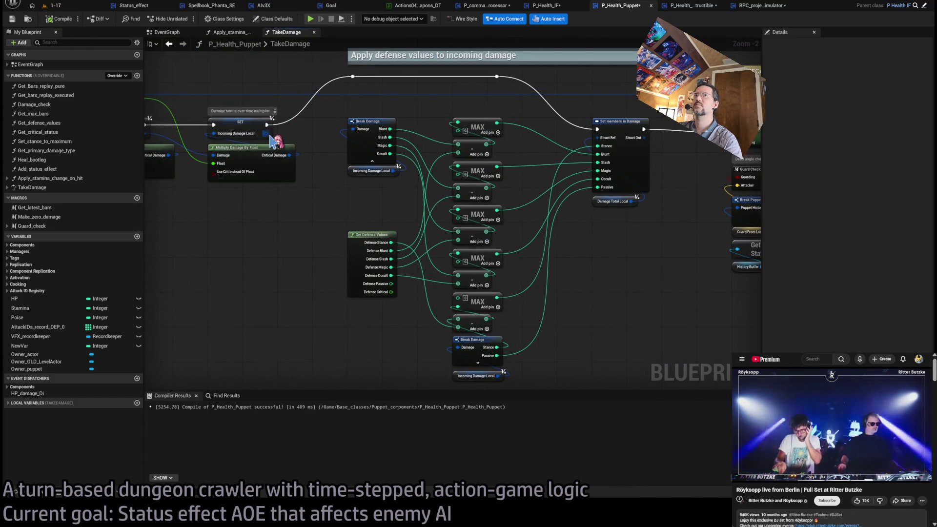
left_click(544, 7)
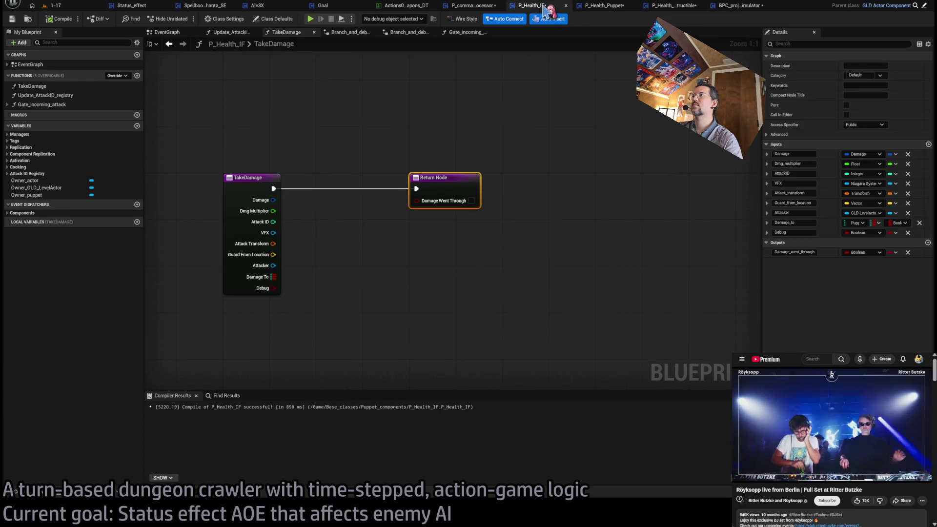
left_click(473, 7)
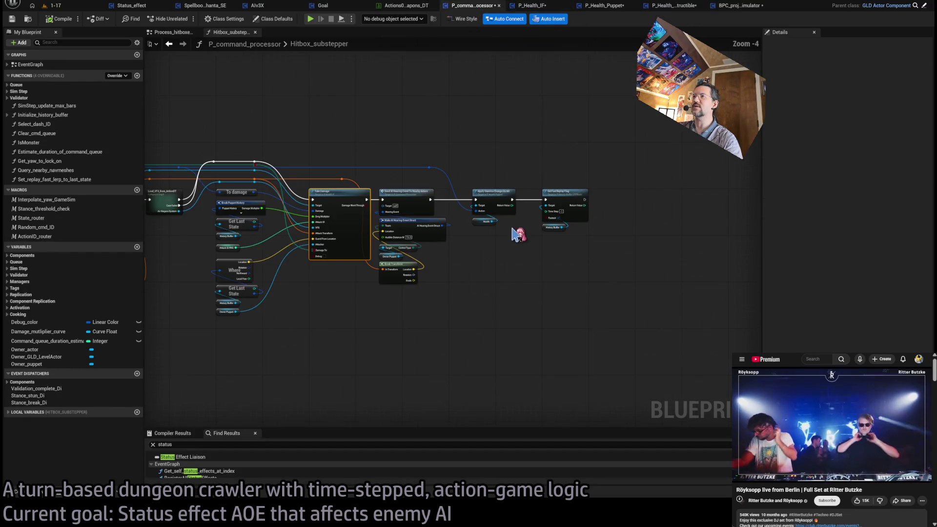
Step: Select the nodes following Take Damage and move them to the right
scroll(410, 210, "up", 3)
mouse_move(754, 115)
left_mouse_down()
mouse_move(634, 244)
mouse_move(379, 349)
left_mouse_up()
scroll(335, 142, "up", 1)
left_click_drag(342, 139, 306, 163)
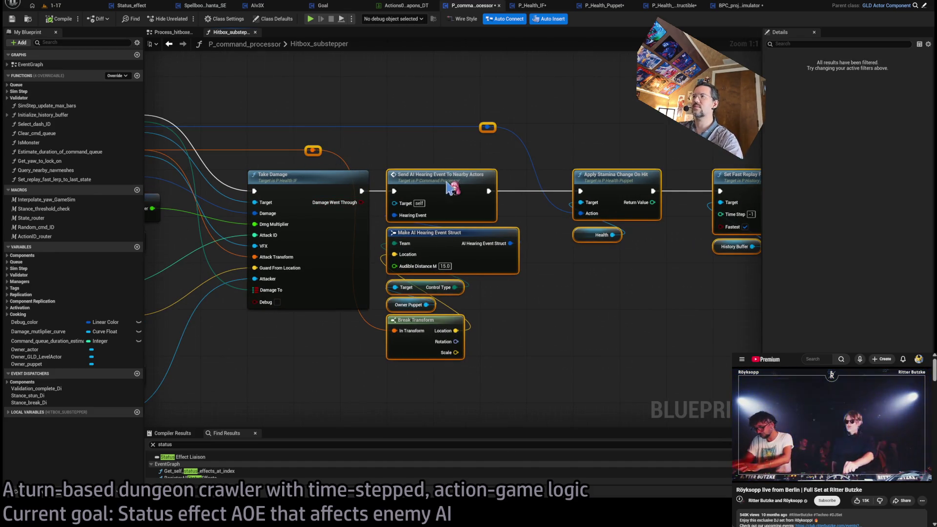
left_click_drag(450, 187, 589, 187)
Step: Insert a Branch into the exec line after Take Damage's Damage Went Through output
left_click(453, 192)
mouse_move(362, 202)
left_mouse_down()
mouse_move(405, 200)
mouse_move(412, 176)
left_mouse_up()
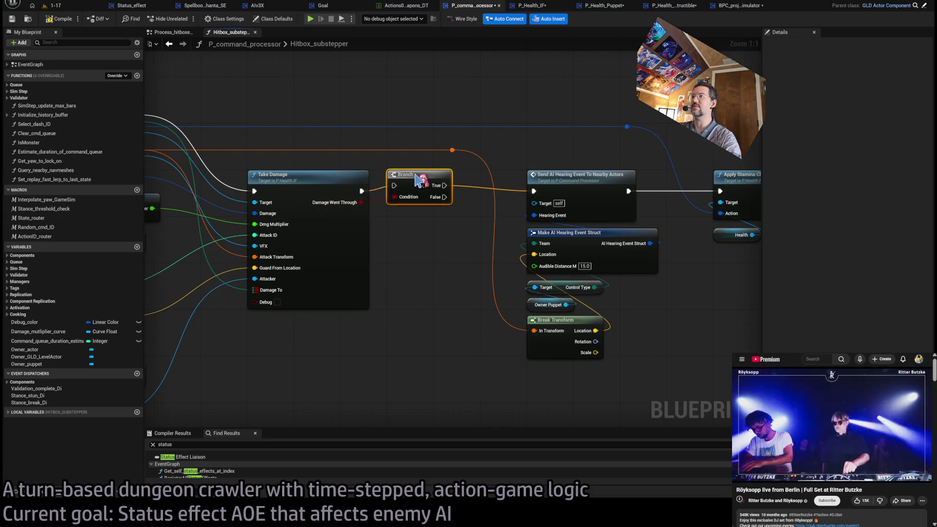
left_click(439, 246)
Step: Shift the AI hearing, stamina and replay nodes right to make room
scroll(495, 163, "down", 1)
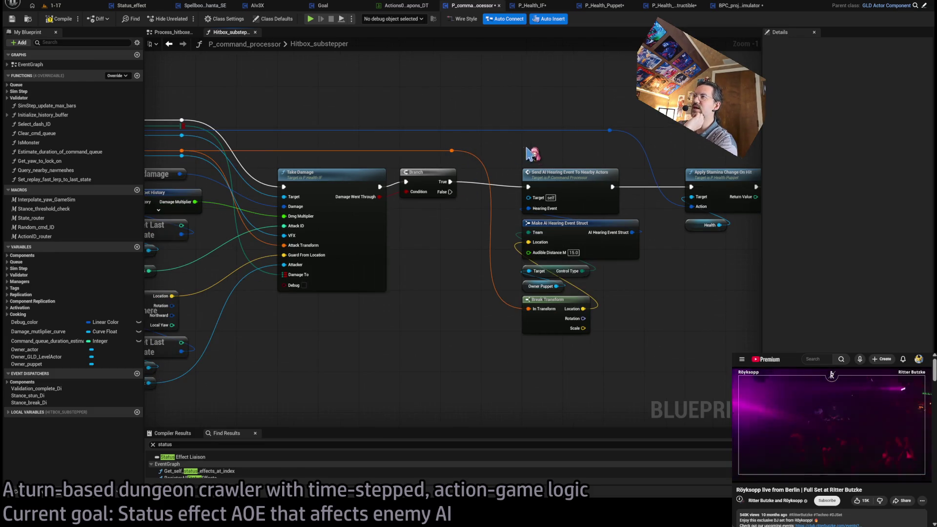
left_click_drag(649, 190, 498, 208)
mouse_move(713, 152)
left_mouse_down()
mouse_move(649, 244)
mouse_move(387, 372)
left_mouse_up()
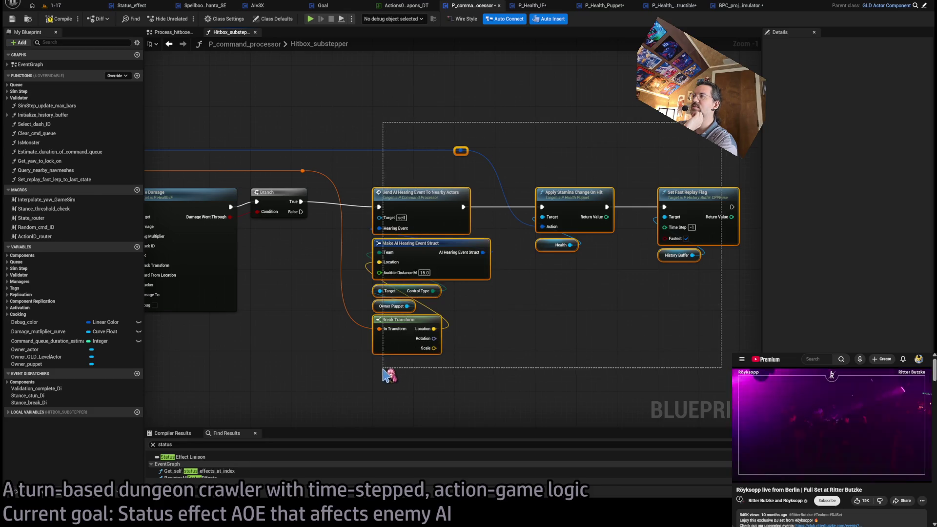
left_click_drag(416, 200, 661, 201)
left_click(322, 247)
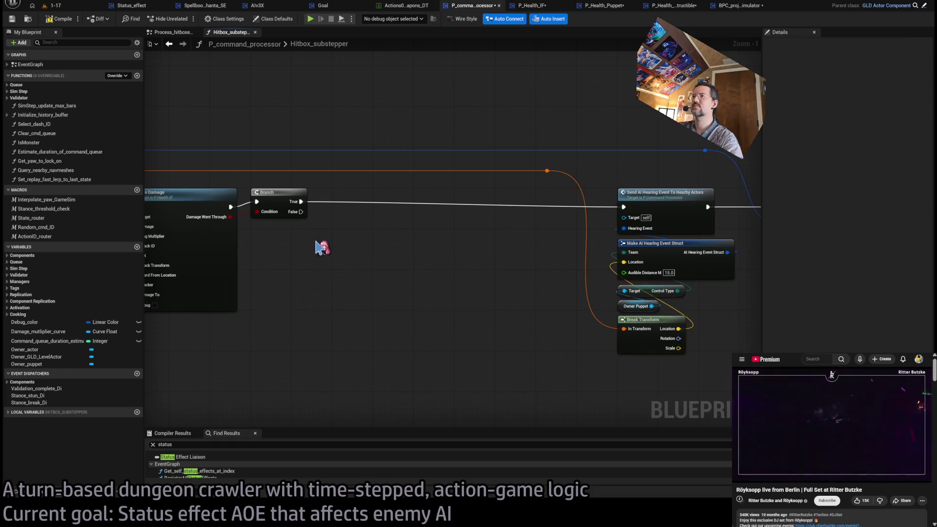
mouse_move(282, 278)
left_mouse_down()
mouse_move(550, 268)
mouse_move(559, 277)
left_mouse_up()
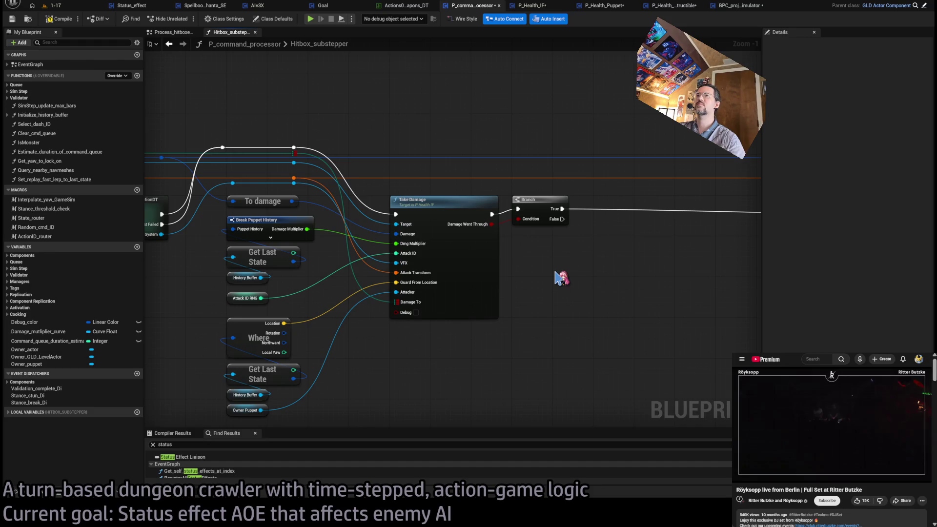
left_click_drag(567, 304, 553, 289)
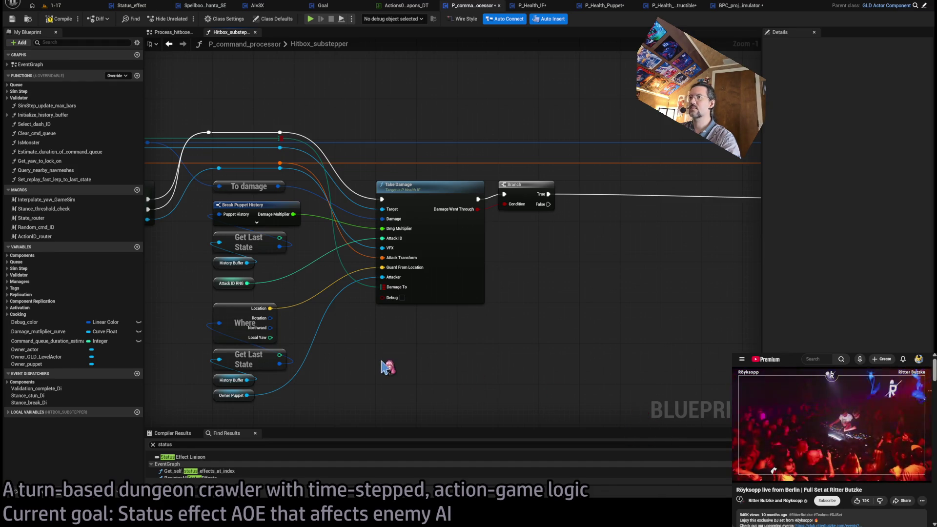
Step: Add a reroute point on the blue wire
scroll(390, 366, "down", 3)
scroll(425, 262, "up", 3)
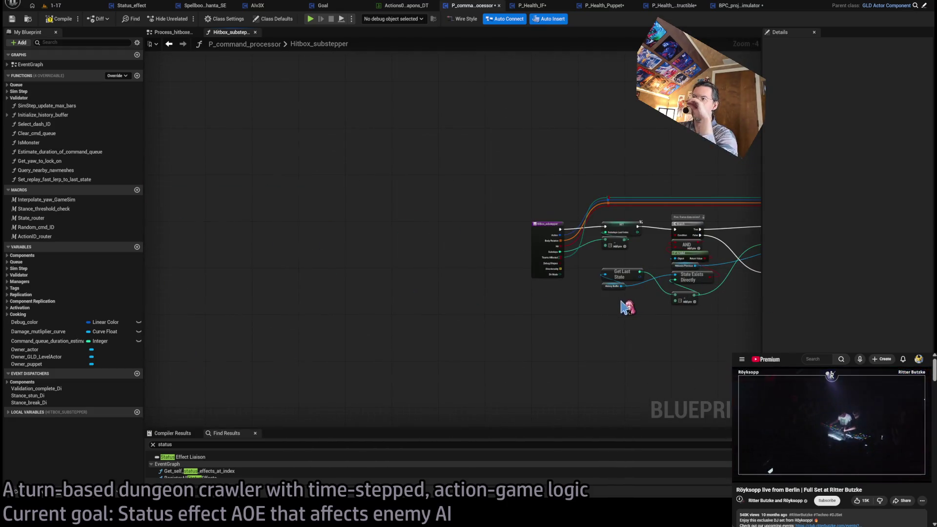
scroll(489, 237, "down", 3)
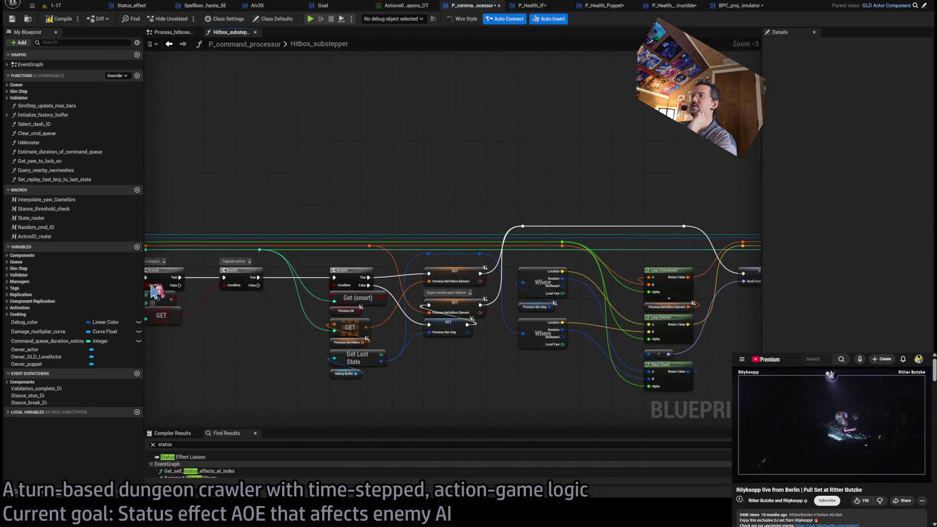
scroll(547, 309, "up", 1)
scroll(551, 312, "down", 2)
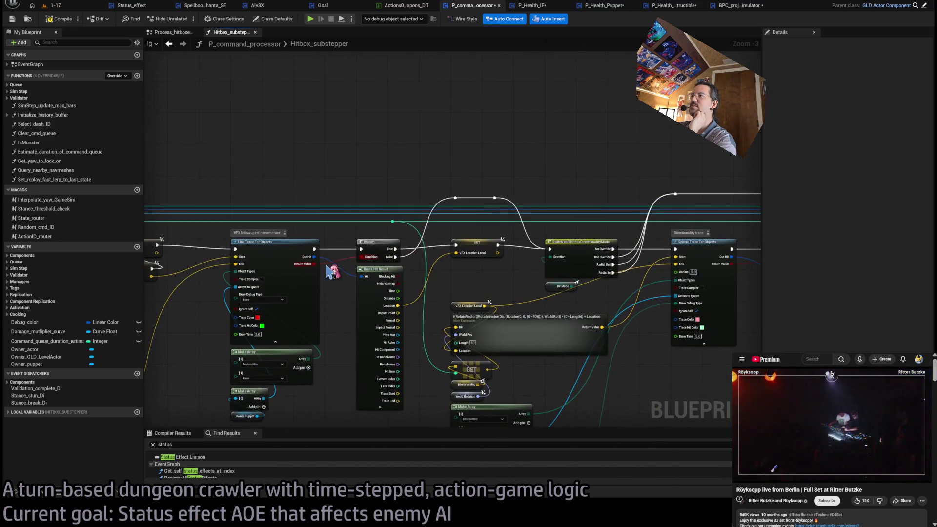
scroll(184, 262, "up", 2)
scroll(452, 236, "up", 4)
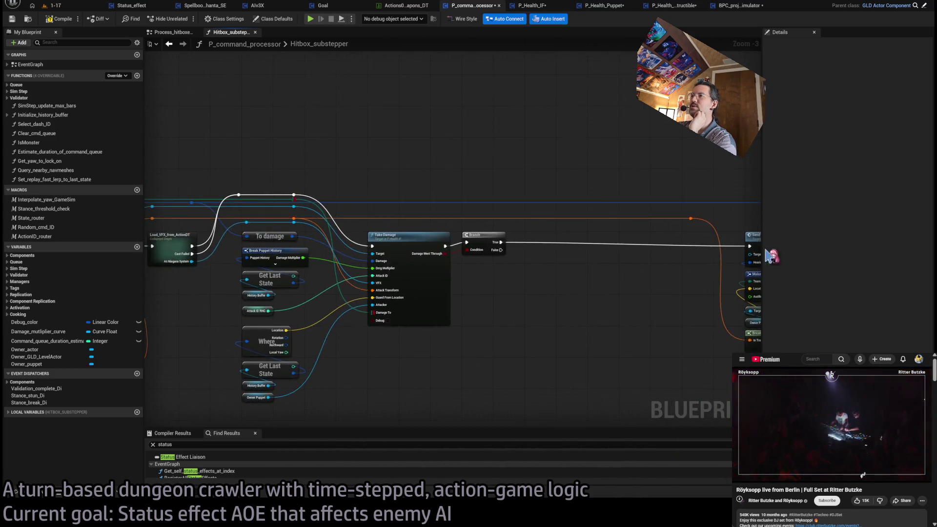
double_click(391, 181)
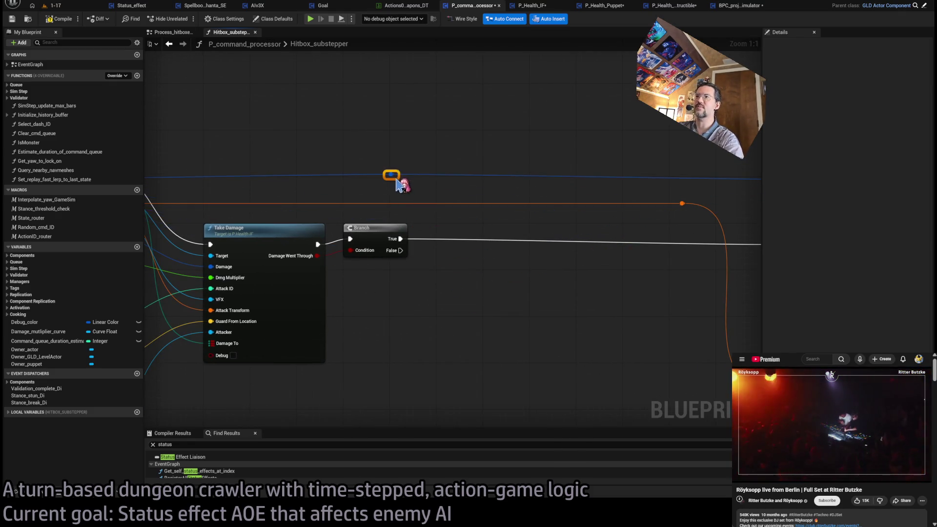
Step: Expose Opponent_status on Break Actions Struct and feed it into a new For Each Loop
left_click_drag(391, 180, 476, 334)
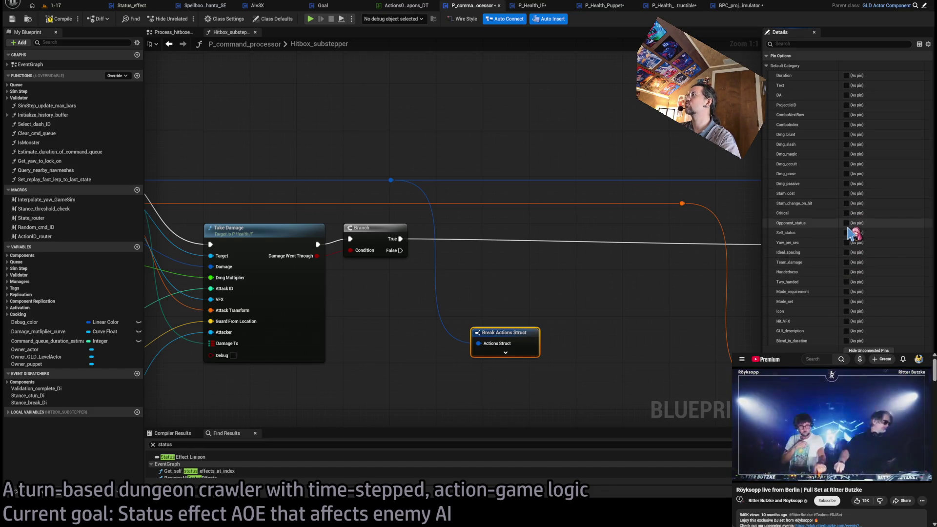
left_click(846, 223)
mouse_move(557, 343)
left_mouse_down()
mouse_move(495, 292)
mouse_move(500, 228)
left_mouse_up()
mouse_move(490, 334)
left_mouse_down()
mouse_move(491, 289)
mouse_move(337, 320)
left_mouse_up()
left_click(456, 330)
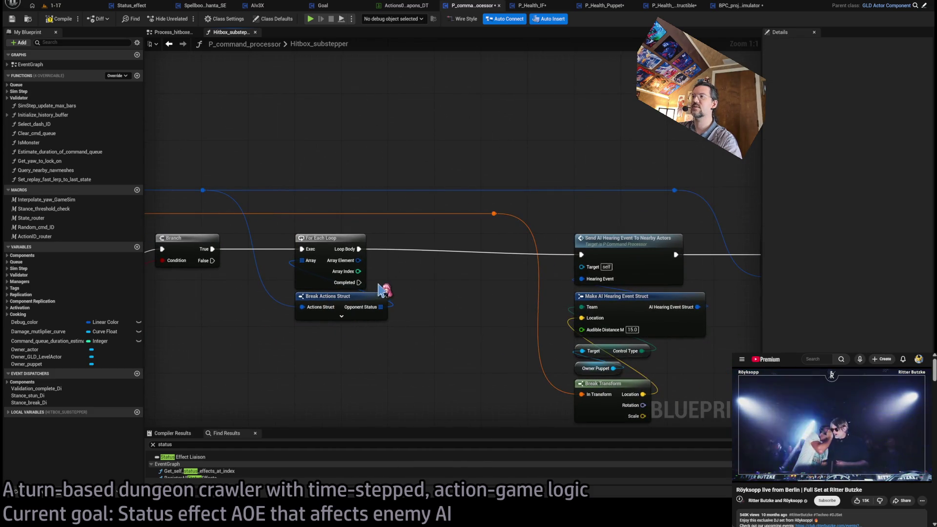
Step: Move the AI hearing, stamina and replay nodes further right and lower Break Actions Struct
scroll(587, 254, "down", 2)
left_click_drag(624, 142, 219, 422)
scroll(278, 233, "up", 2)
left_click_drag(496, 216, 680, 218)
left_click(320, 217)
left_click_drag(261, 233, 351, 255)
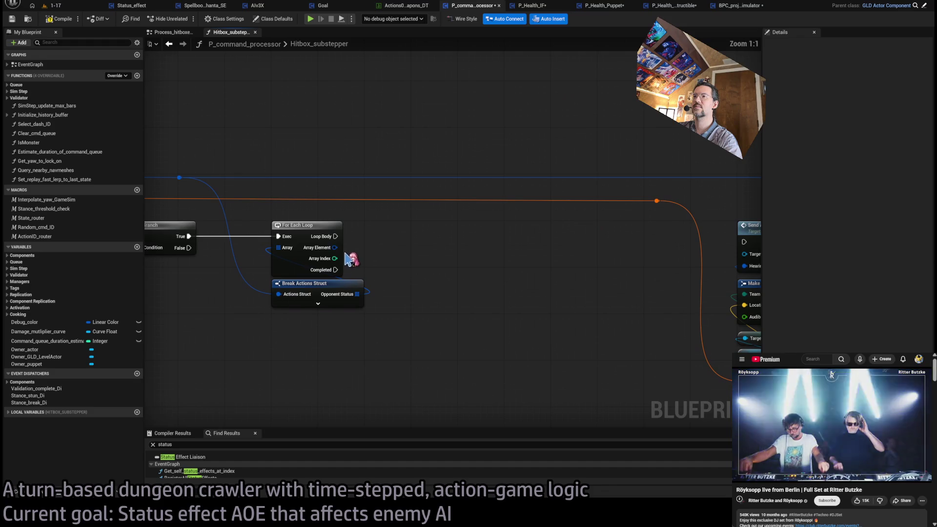
left_click_drag(325, 288, 320, 329)
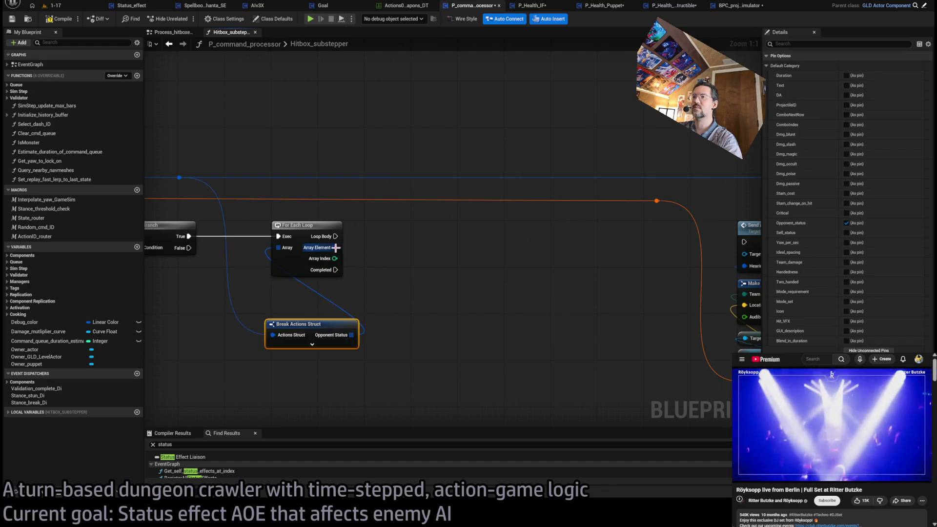
Step: Split the loop element into Status, Level, Lifespan and feed Status into Load Class Asset Blocking
left_click(344, 271)
left_click(403, 278)
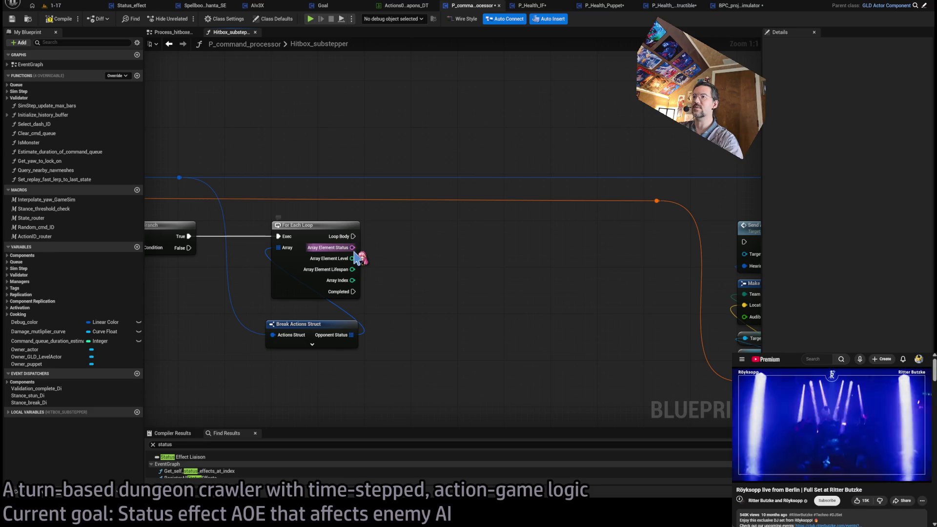
left_click_drag(311, 332, 317, 314)
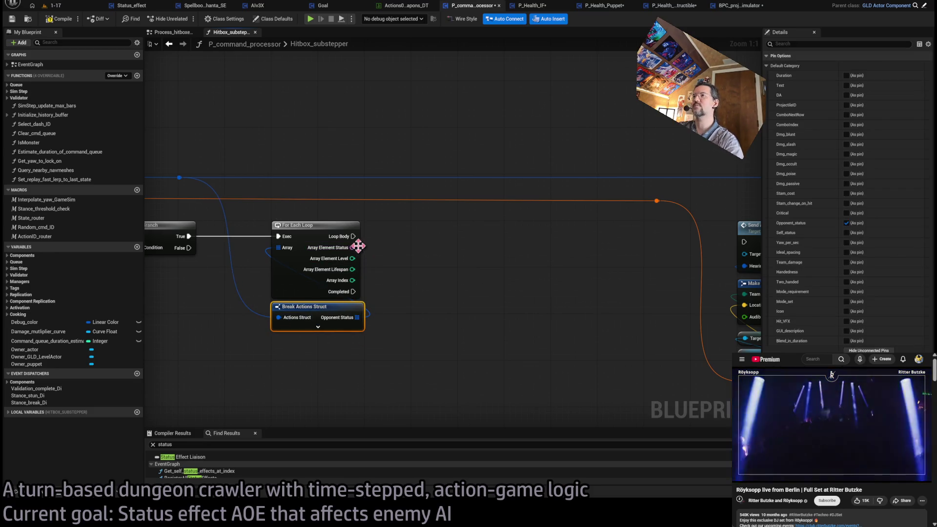
mouse_move(355, 247)
left_mouse_down()
mouse_move(423, 240)
mouse_move(390, 231)
mouse_move(414, 219)
left_mouse_up()
mouse_move(428, 234)
left_mouse_down()
mouse_move(462, 232)
mouse_move(410, 230)
left_mouse_up()
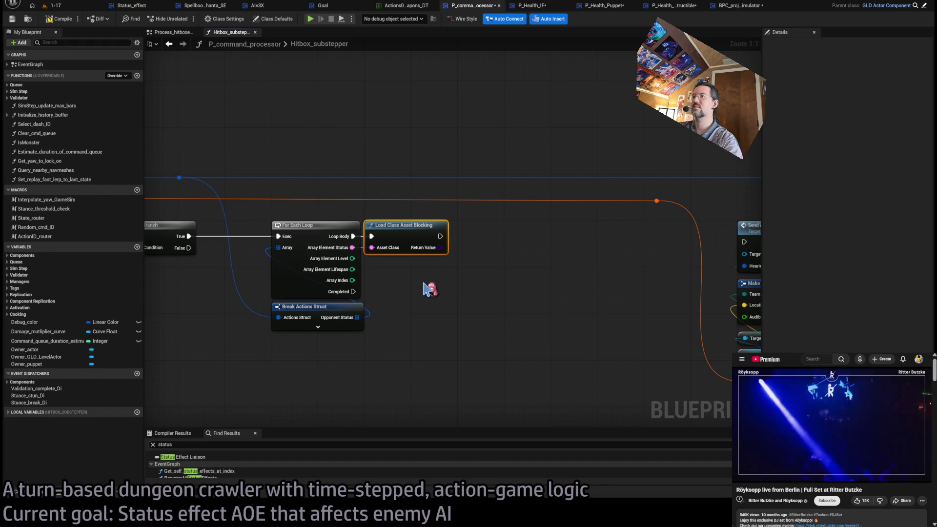
left_click_drag(429, 289, 379, 286)
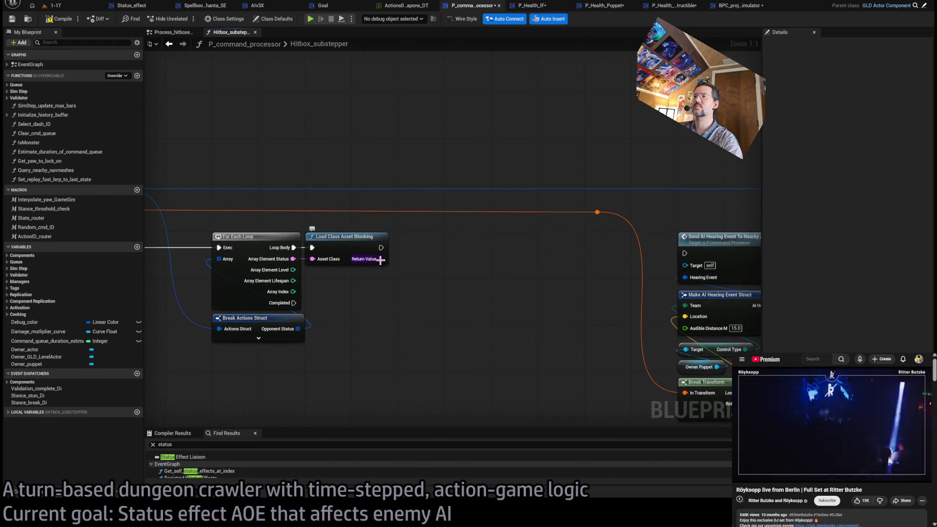
mouse_move(488, 308)
left_mouse_down()
mouse_move(554, 278)
mouse_move(520, 333)
left_mouse_up()
scroll(520, 332, "down", 2)
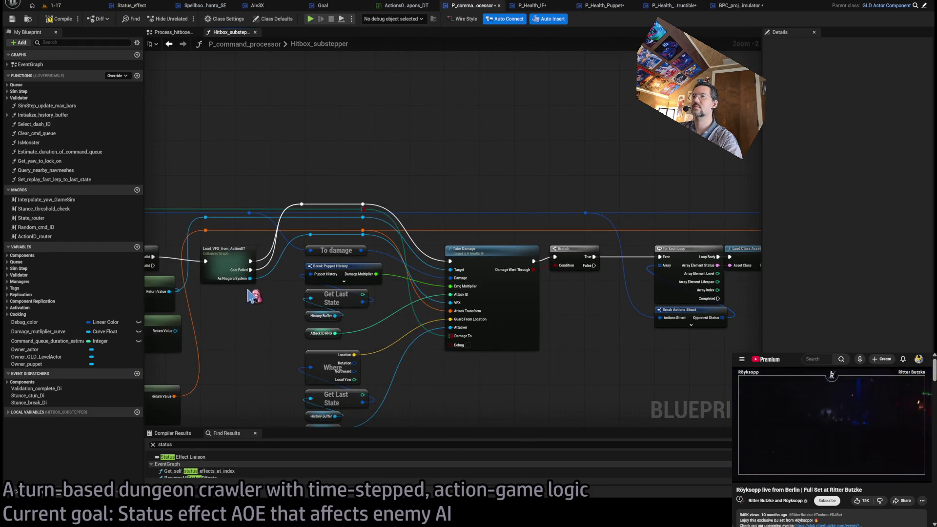
mouse_move(431, 270)
left_mouse_down()
mouse_move(235, 210)
mouse_move(616, 207)
left_mouse_up()
scroll(456, 203, "up", 2)
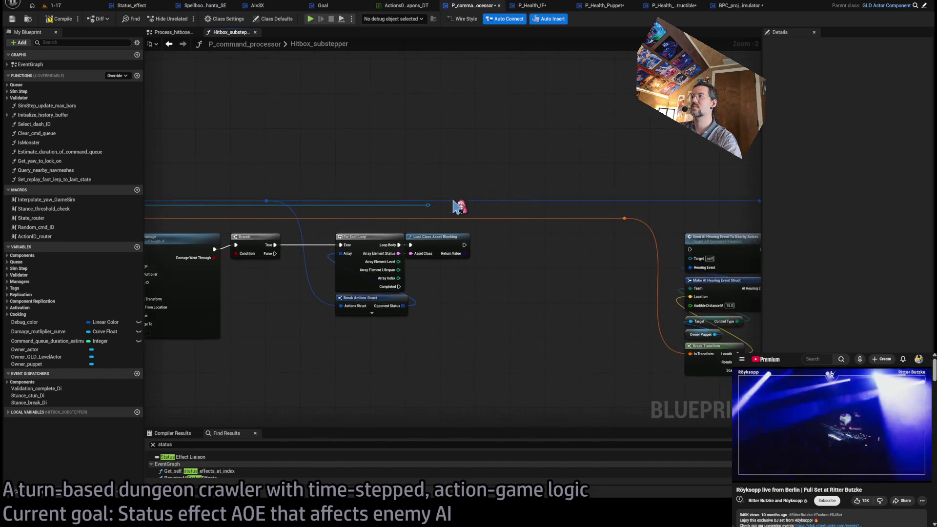
Step: Move the reroute point further to the right
left_click_drag(422, 207, 539, 275)
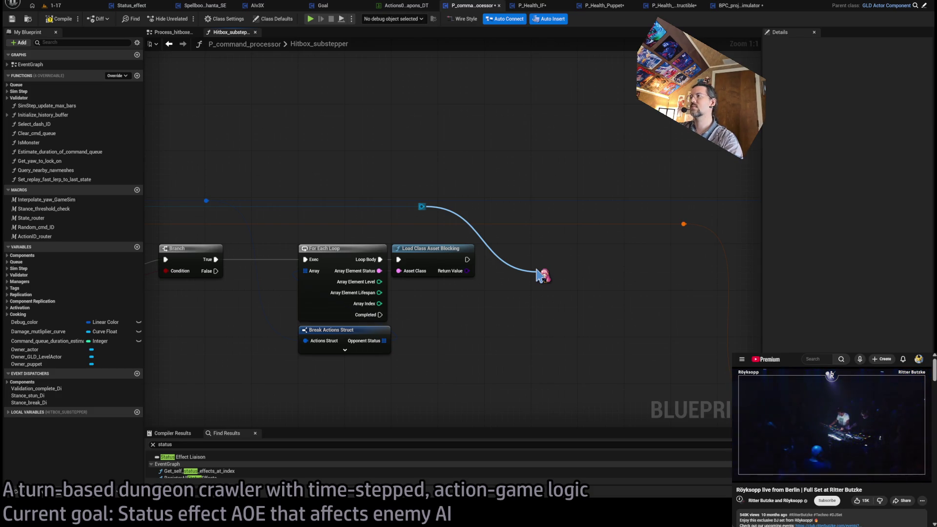
left_click_drag(539, 275, 540, 274)
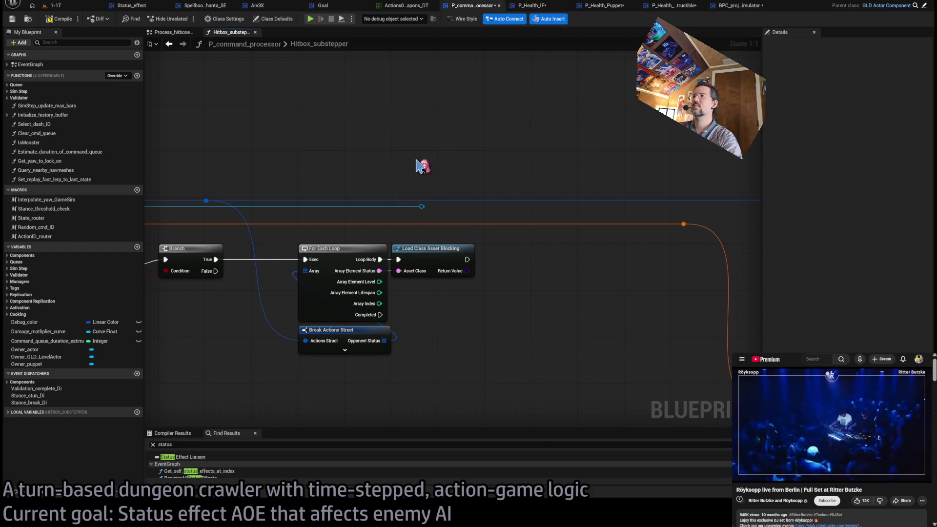
left_click(423, 206)
left_click_drag(430, 215, 473, 217)
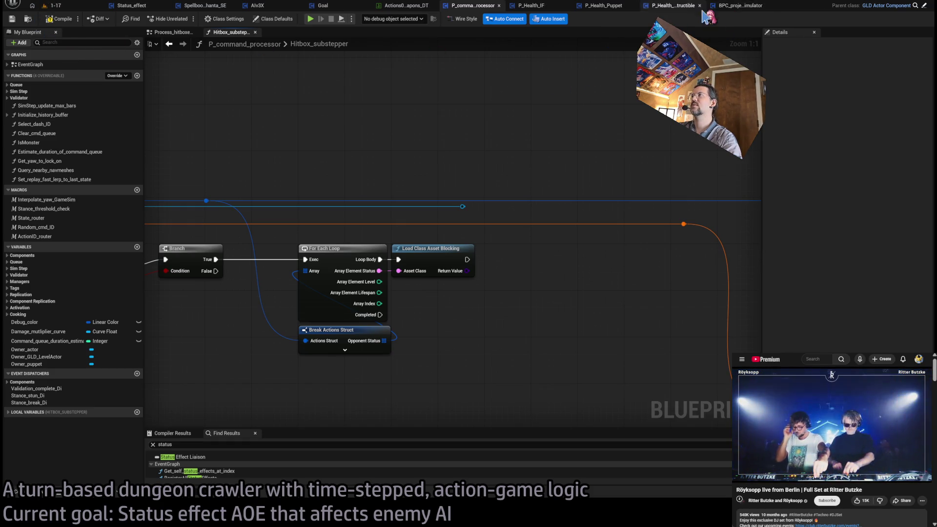
Step: Open P_Health_Puppet's Add_status_effect function and tuck Owner Puppet under Add Status Effect
left_click(732, 6)
left_click(561, 169)
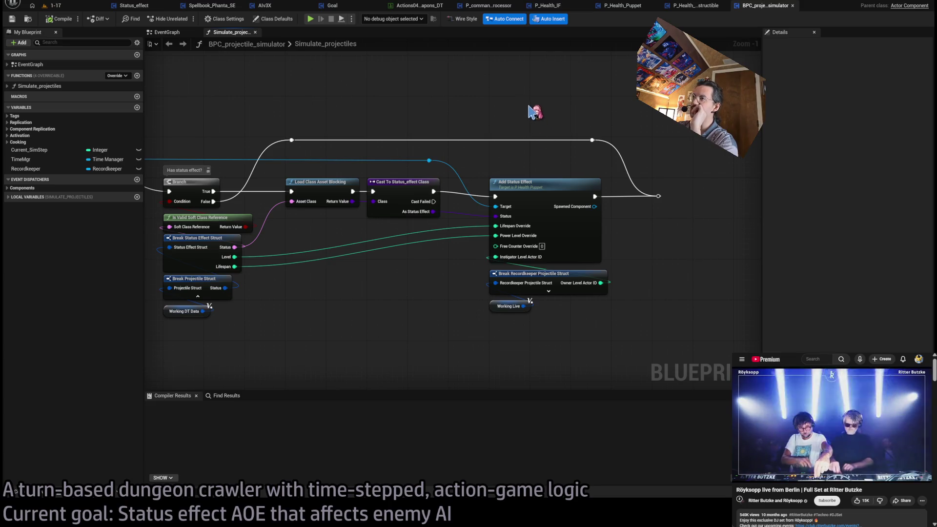
double_click(542, 183)
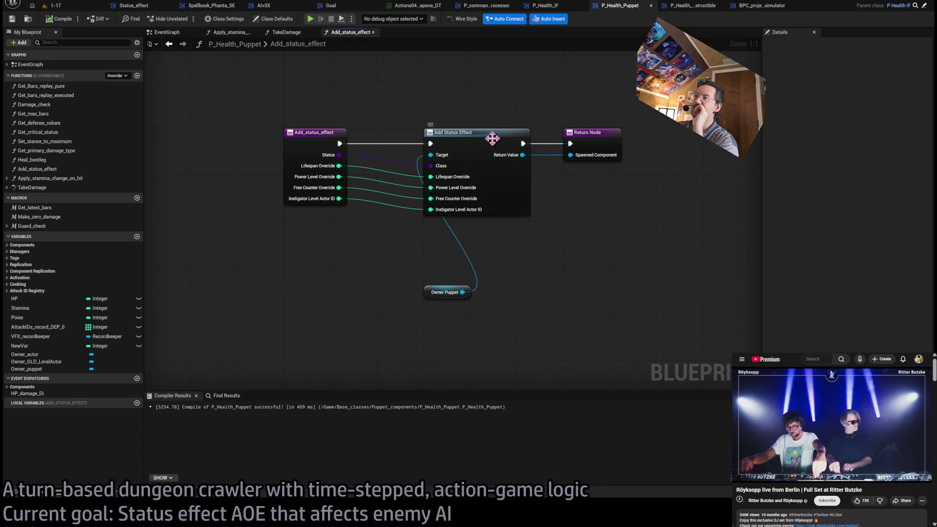
left_click_drag(429, 294, 429, 232)
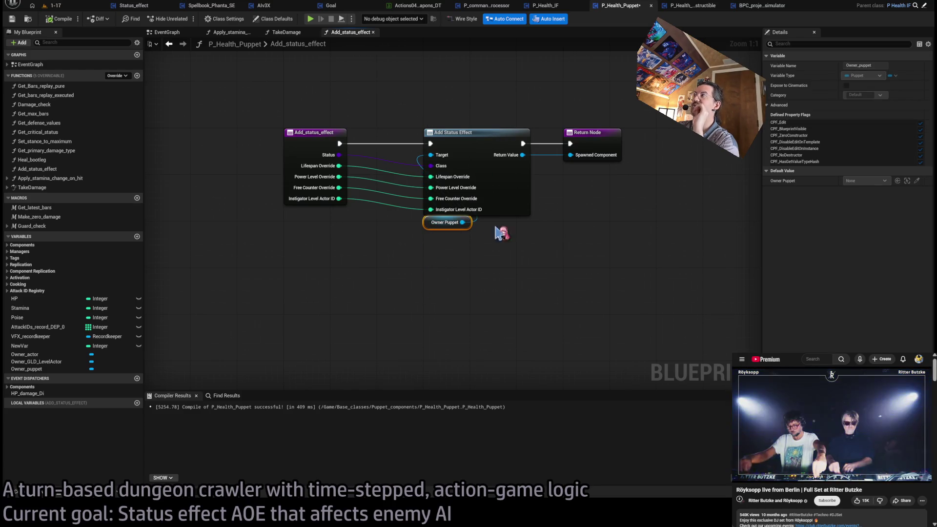
left_click_drag(441, 226, 442, 233)
left_click(631, 48)
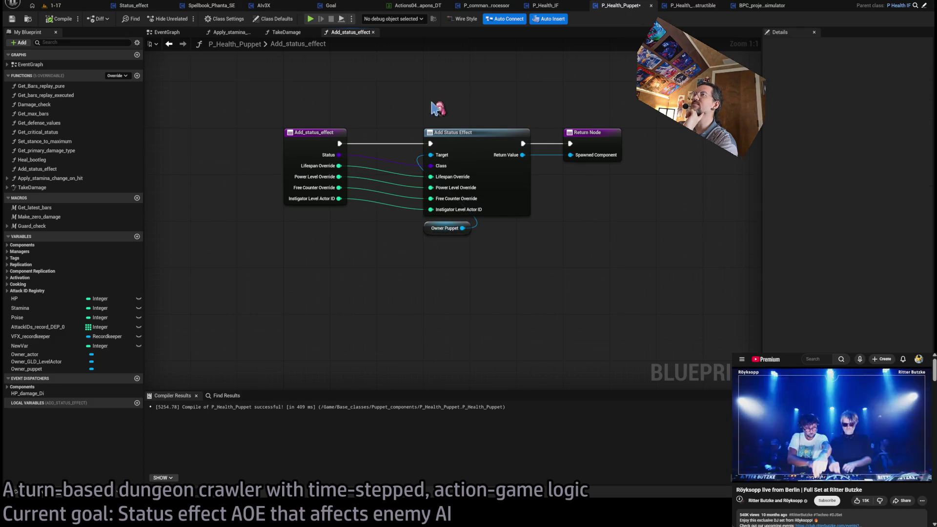
Step: Inspect the Add Status Effect node and the Owner_puppet variable details
left_click(502, 146)
left_click(442, 228)
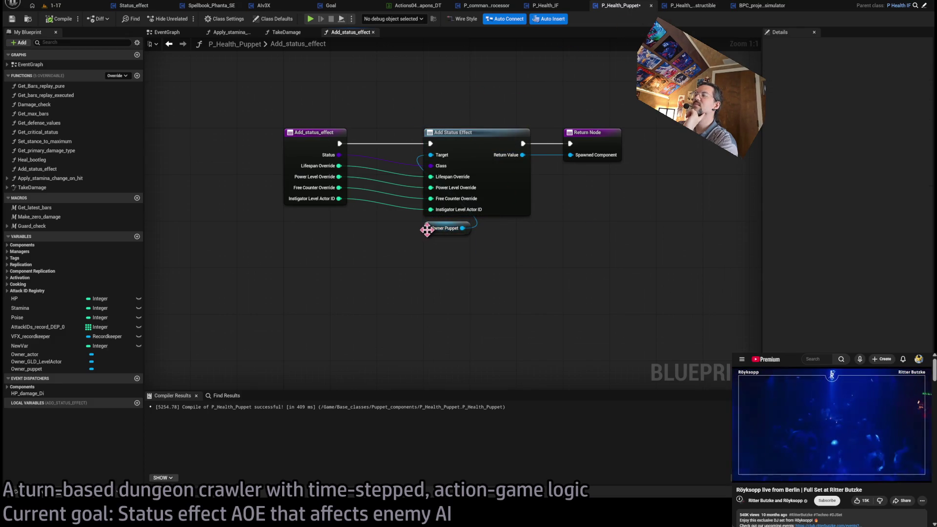
left_click(502, 191)
left_click(433, 244)
left_click(424, 232)
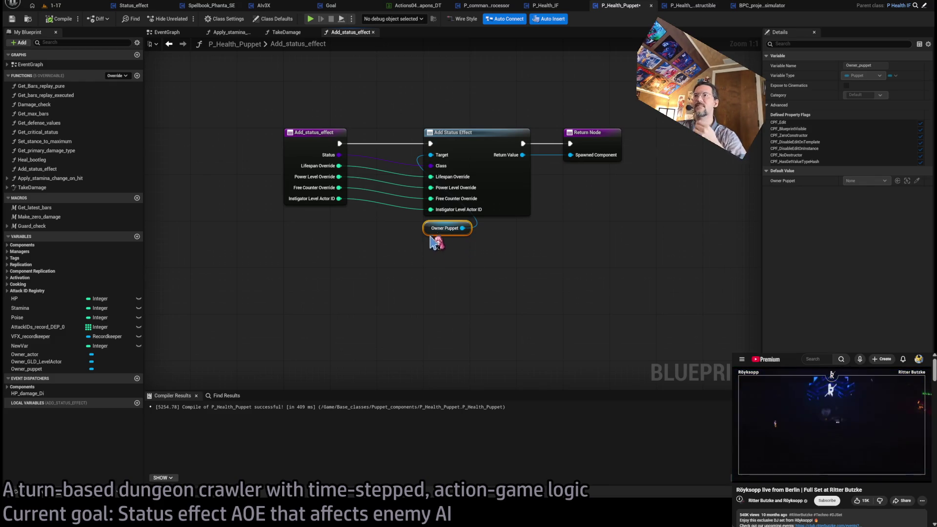
left_click(360, 100)
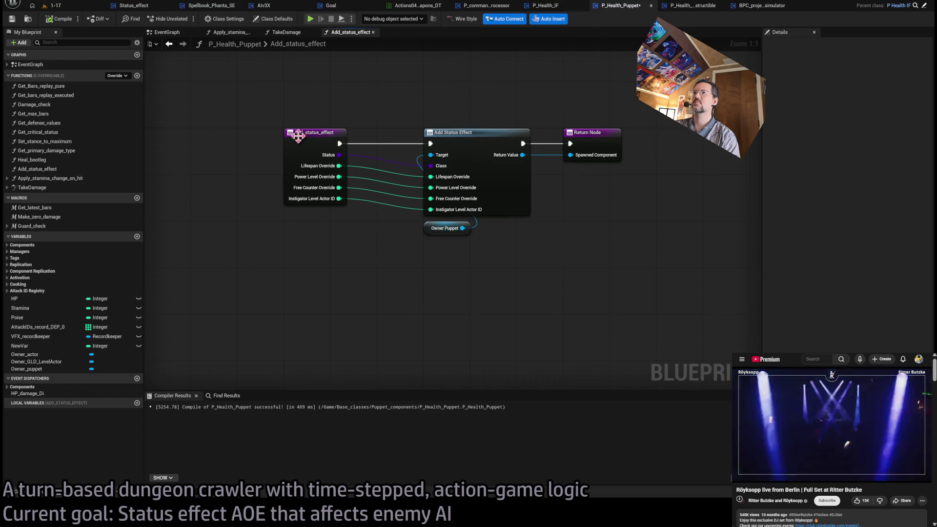
Step: Review the Add_status_effect entry node and function properties, then switch to P_Health_IF's TakeDamage graph
left_click(310, 155)
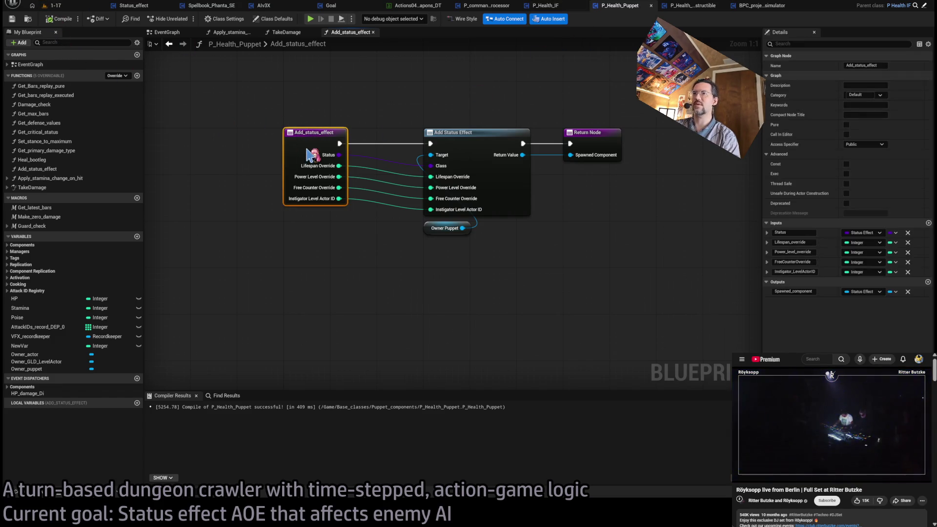
left_click(212, 175)
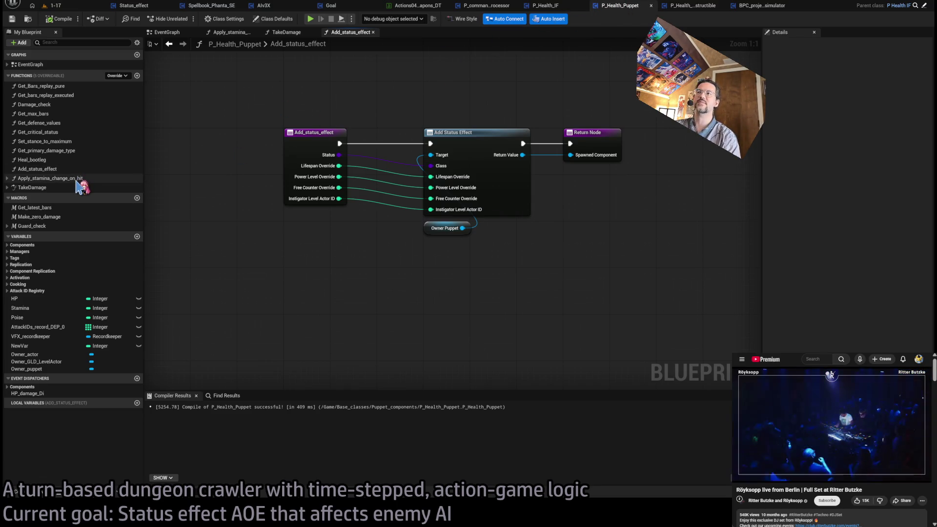
left_click_drag(409, 91, 534, 247)
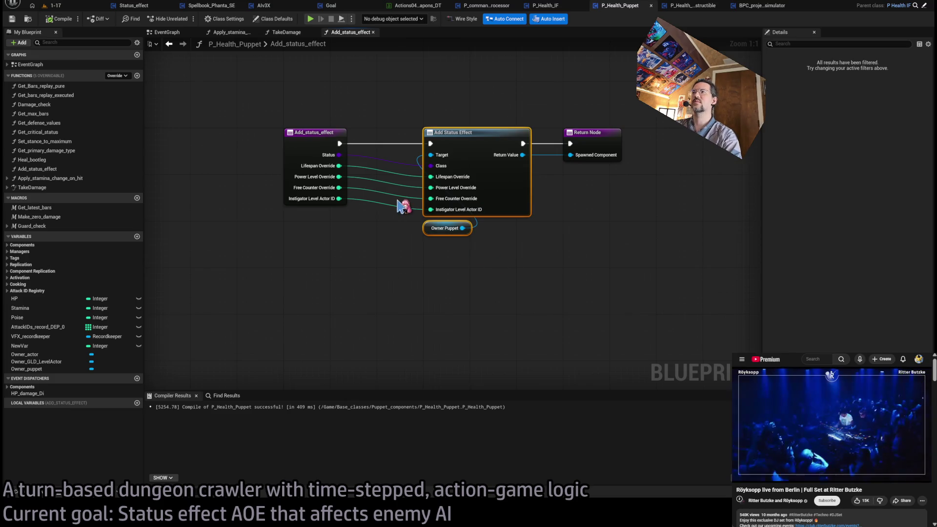
left_click(350, 271)
left_click_drag(324, 104, 278, 163)
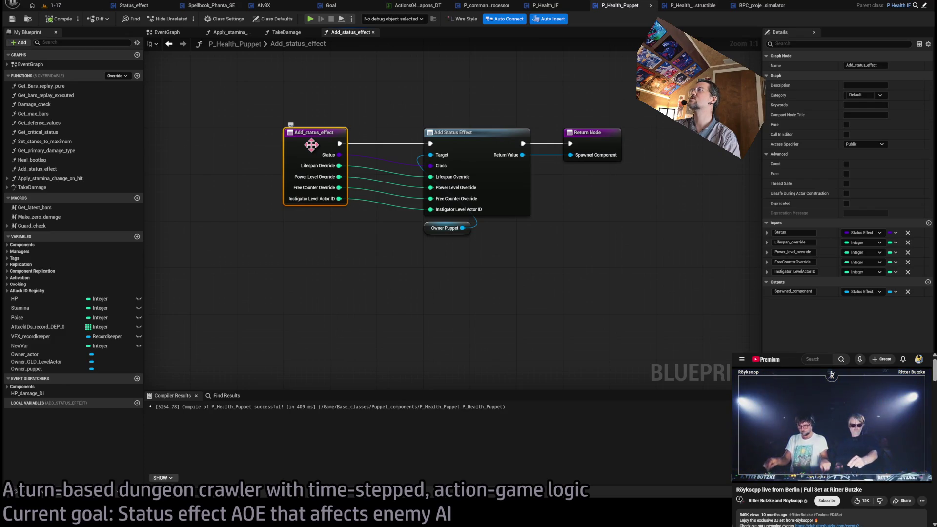
left_click(31, 170)
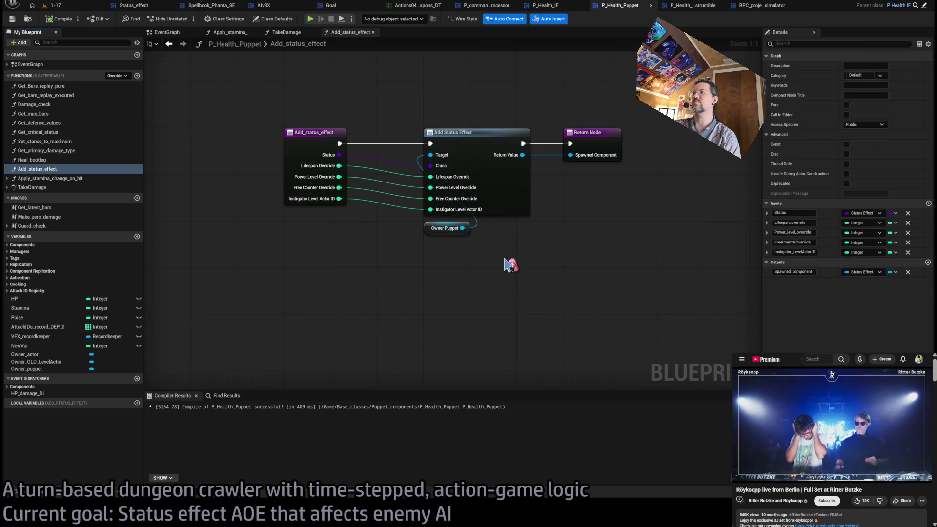
key("ctrl+shift+Tab")
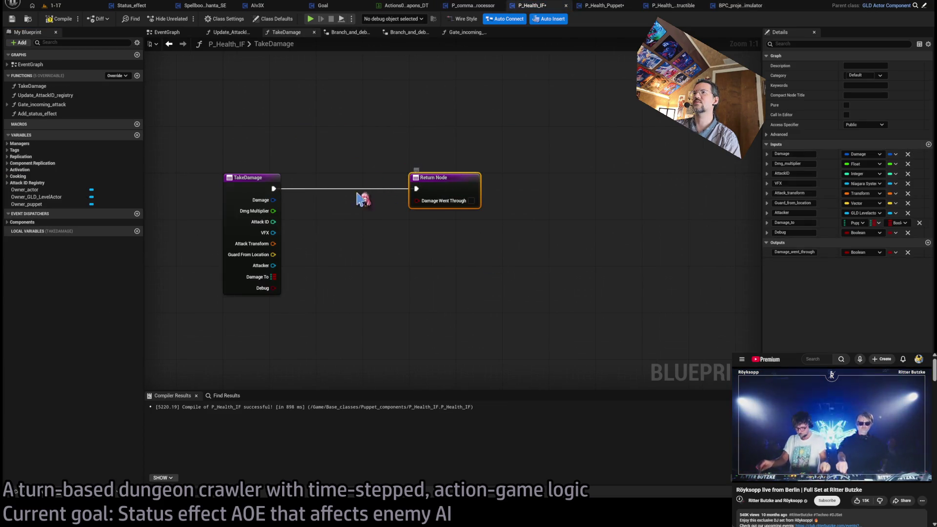
Step: Open P_Health_IF's Add_status_effect graph and move the Owner Puppet node down-left
left_click(47, 115)
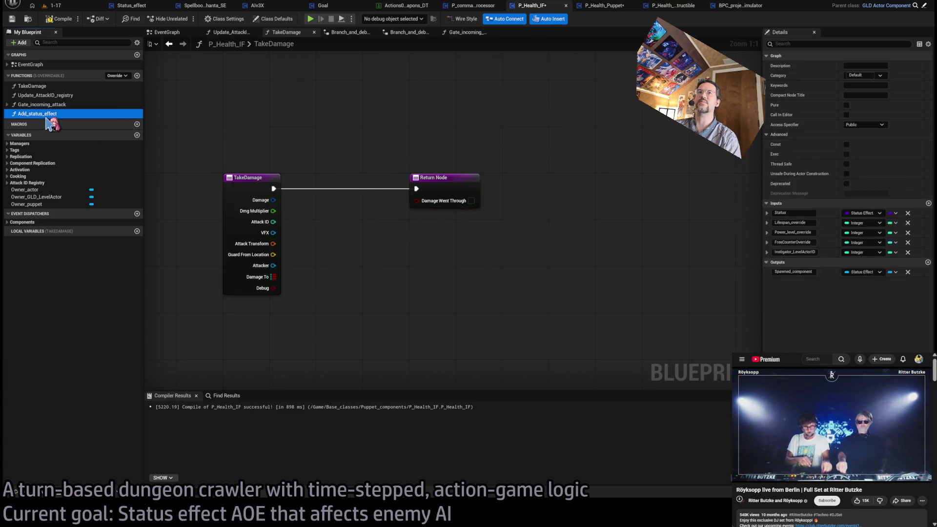
double_click(46, 117)
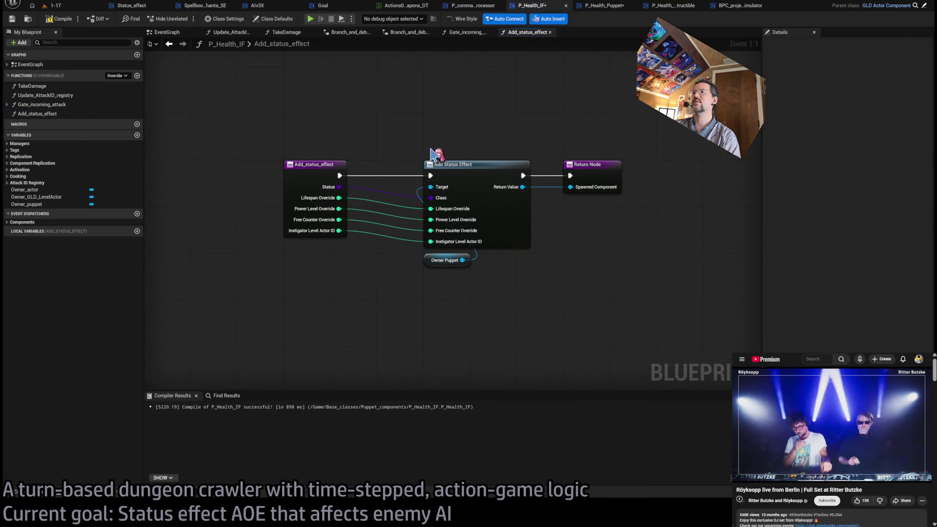
mouse_move(516, 312)
left_mouse_down()
mouse_move(401, 144)
mouse_move(460, 299)
left_mouse_up()
mouse_move(445, 260)
left_mouse_down()
mouse_move(412, 318)
mouse_move(383, 342)
left_mouse_up()
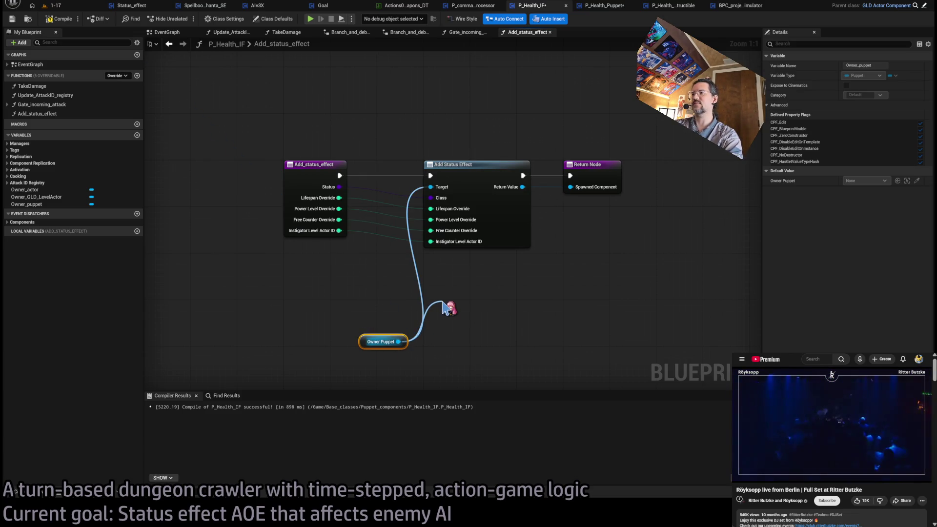
left_click_drag(446, 308, 408, 342)
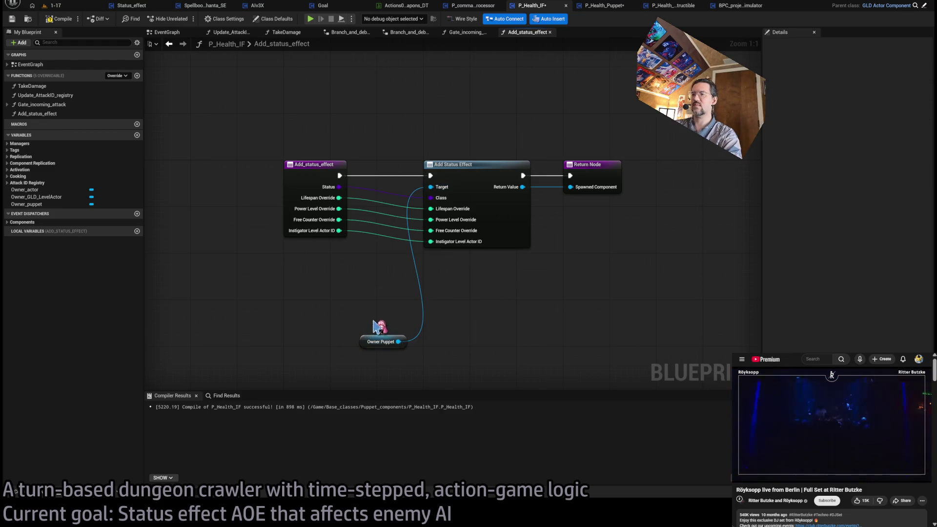
Step: Convert Owner Puppet to a validated get and insert it before Add Status Effect
right_click(399, 342)
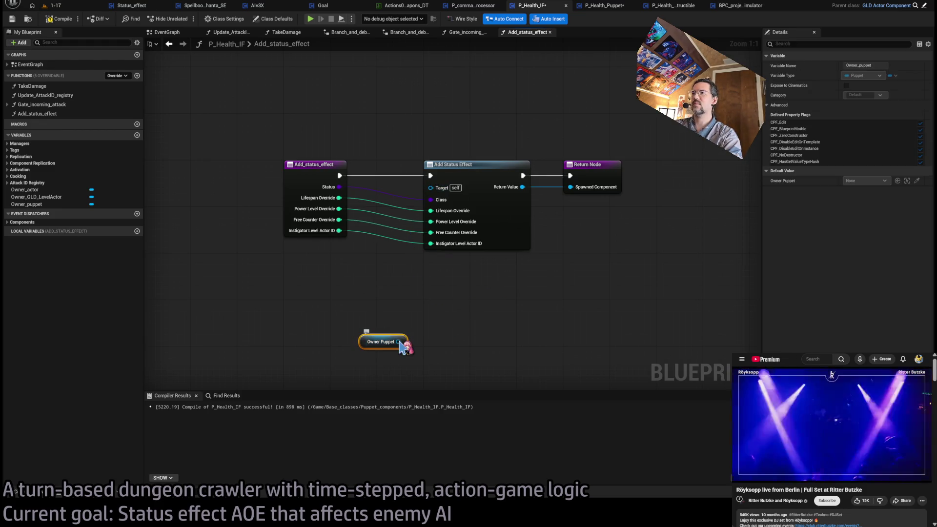
left_click(431, 419)
left_click_drag(391, 340, 337, 299)
mouse_move(634, 190)
left_mouse_down()
mouse_move(439, 188)
mouse_move(546, 171)
mouse_move(521, 170)
left_mouse_up()
mouse_move(335, 322)
left_mouse_down()
mouse_move(404, 182)
mouse_move(453, 194)
mouse_move(477, 186)
mouse_move(347, 245)
left_mouse_up()
left_click(458, 265)
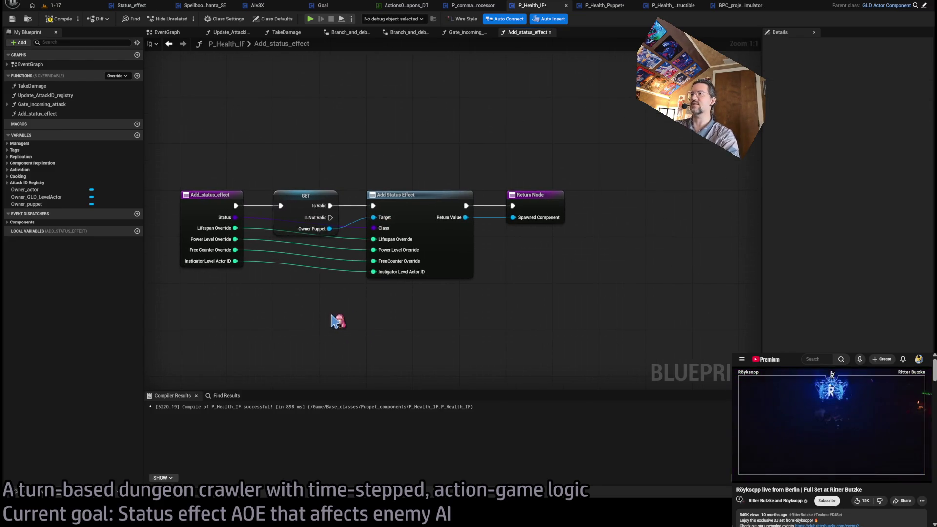
Step: Add a Boolean output named IsValid to the function's Return Node
left_click(544, 206)
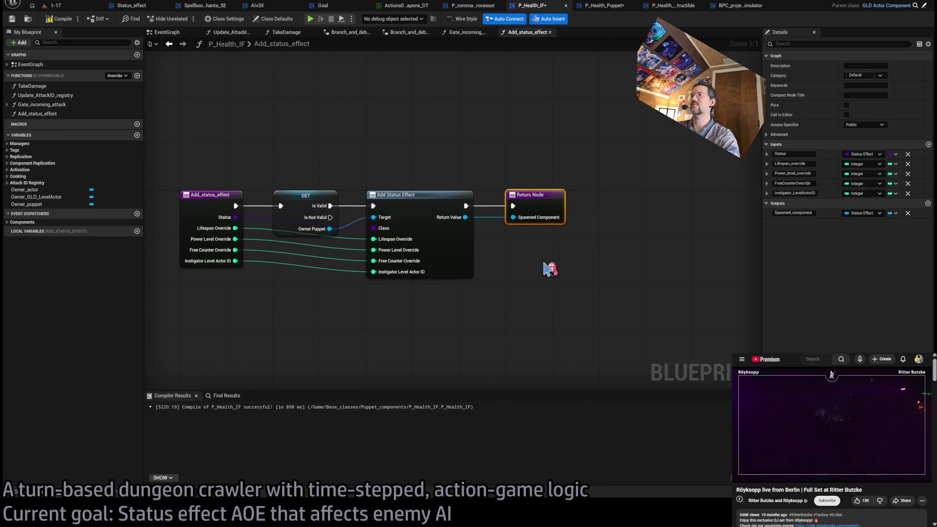
left_click(928, 204)
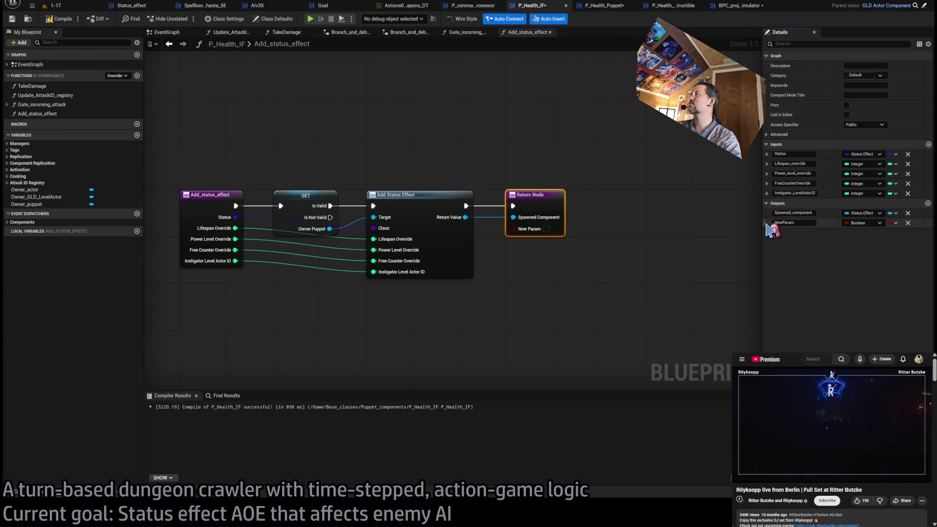
left_click_drag(764, 223, 764, 213)
left_click(796, 213)
type("Is")
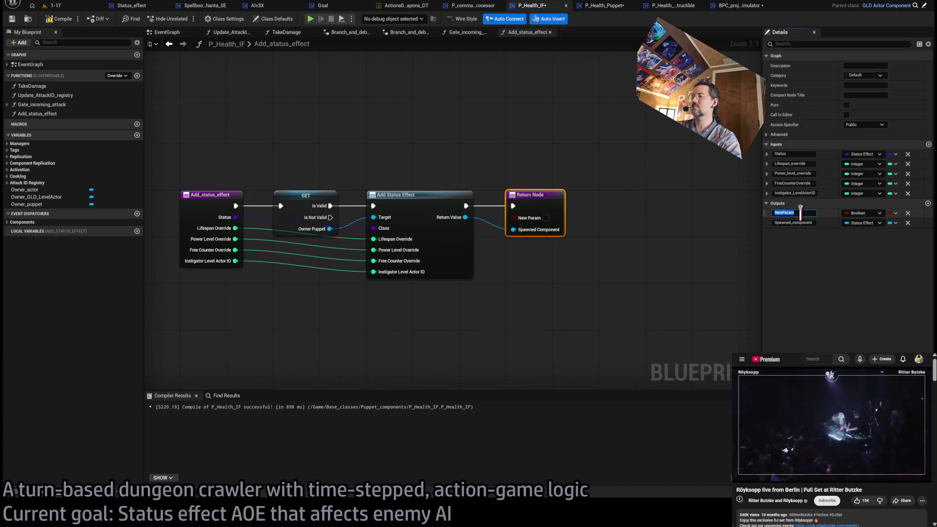
type("Valid")
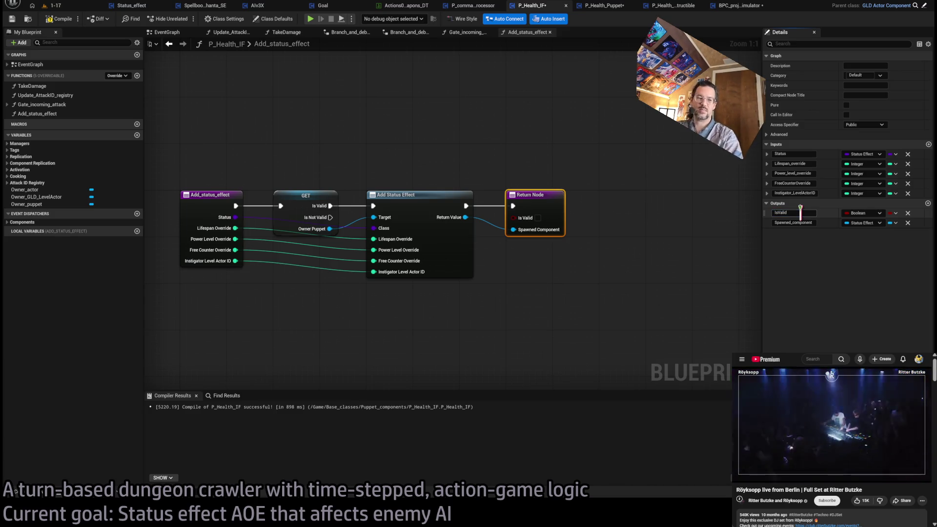
key("Return")
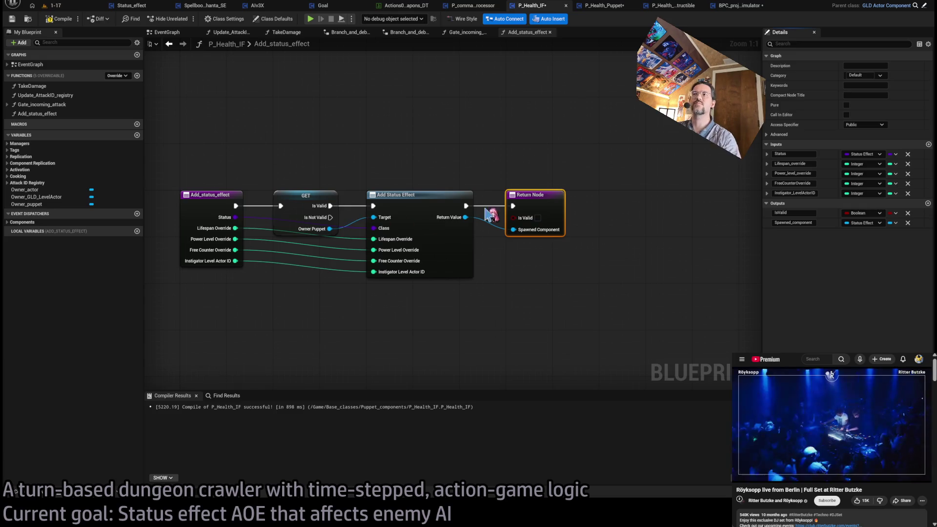
Step: Wire an Is Valid check on Add Status Effect's Return Value into the IsValid output
left_click(537, 218)
left_click(571, 300)
left_click_drag(526, 233, 516, 265)
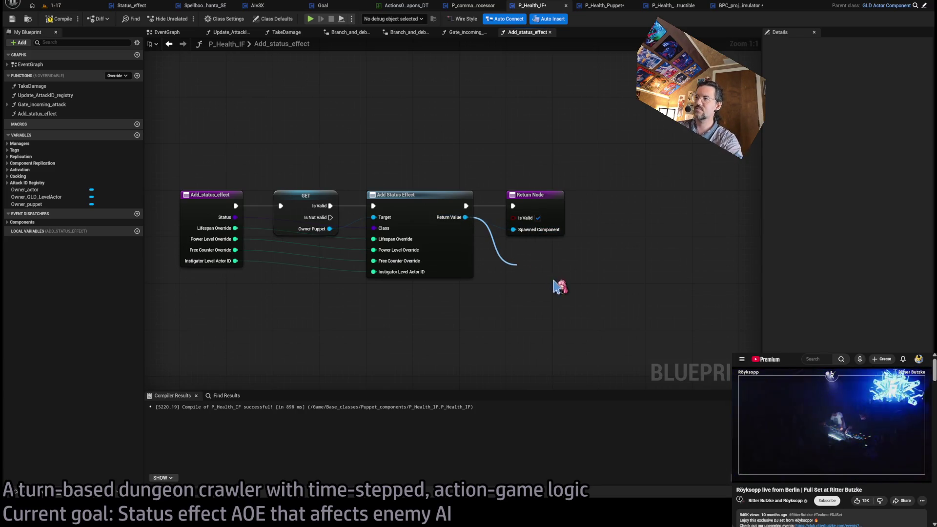
left_click(554, 341)
mouse_move(577, 275)
left_mouse_down()
mouse_move(560, 244)
mouse_move(517, 217)
left_mouse_up()
left_click_drag(539, 257, 534, 236)
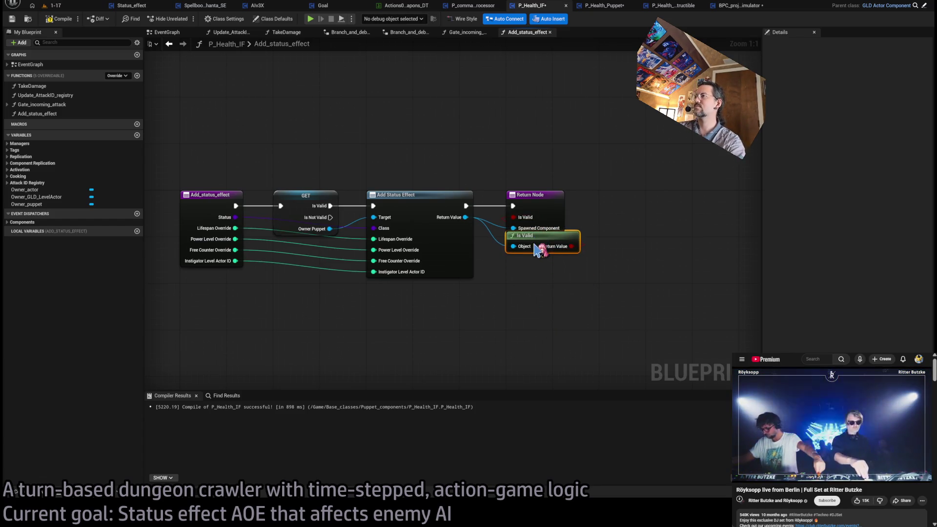
Step: Shift the chain right and connect Is Not Valid to a pasted second Return Node
left_click_drag(597, 161, 385, 337)
left_click_drag(426, 196, 473, 195)
left_click(405, 154)
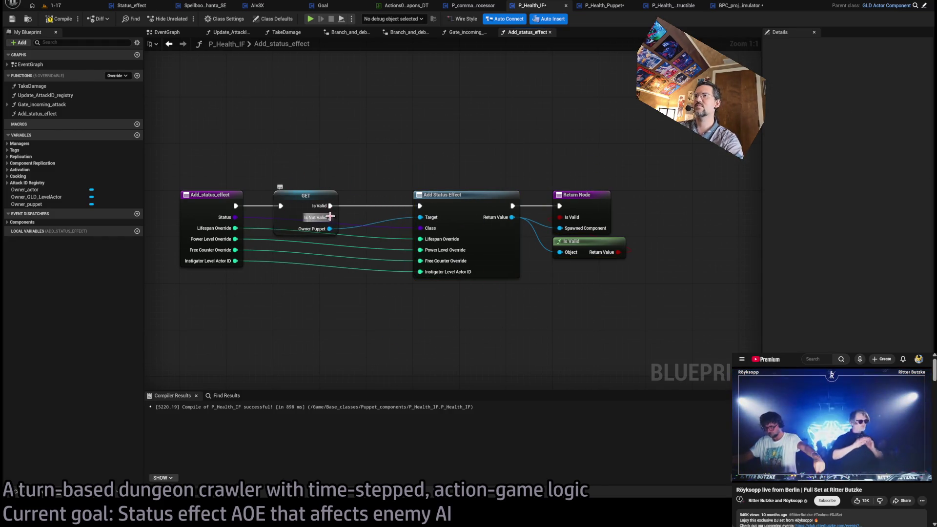
left_click(583, 198)
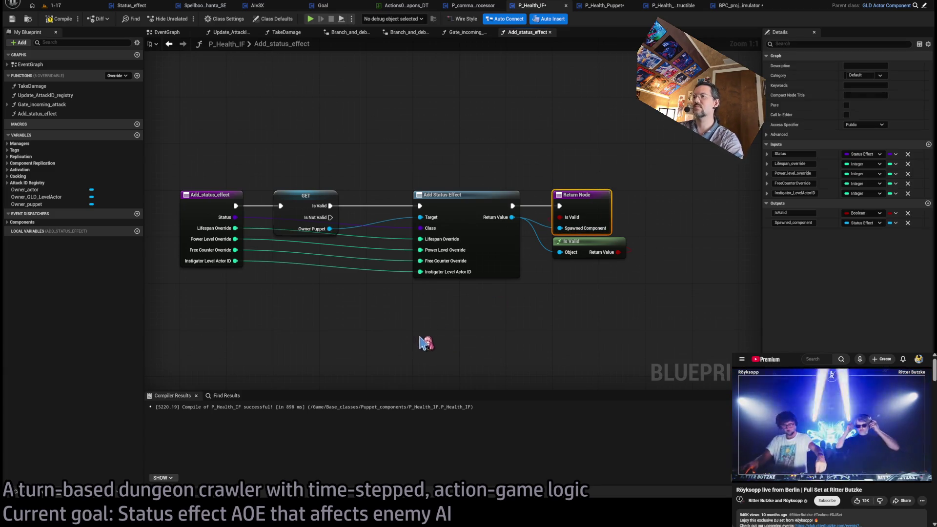
key("ctrl+c")
key("ctrl+v")
left_click_drag(335, 226, 423, 350)
left_click_drag(544, 334, 523, 287)
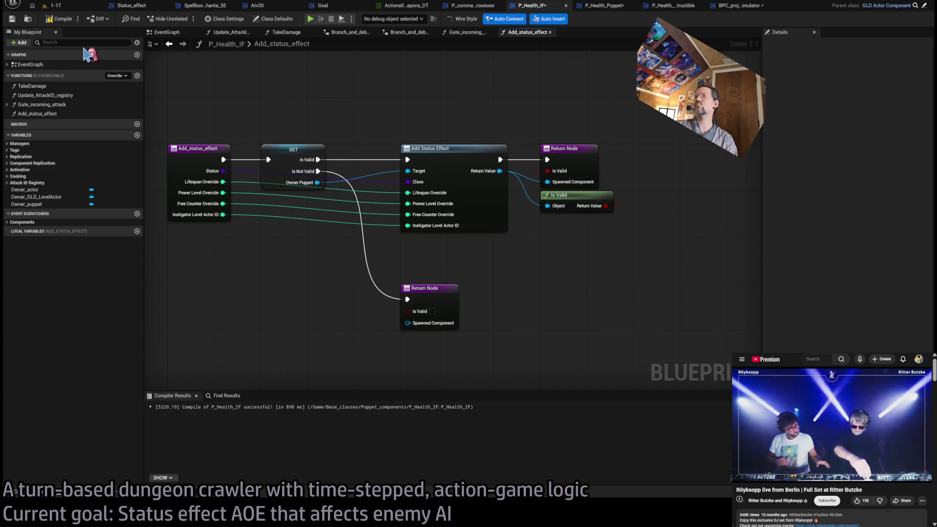
Step: Compile P_Health_IF, P_Health_Puppet and P_Health_Destructible, then return to Hitbox_substepper
left_click(57, 19)
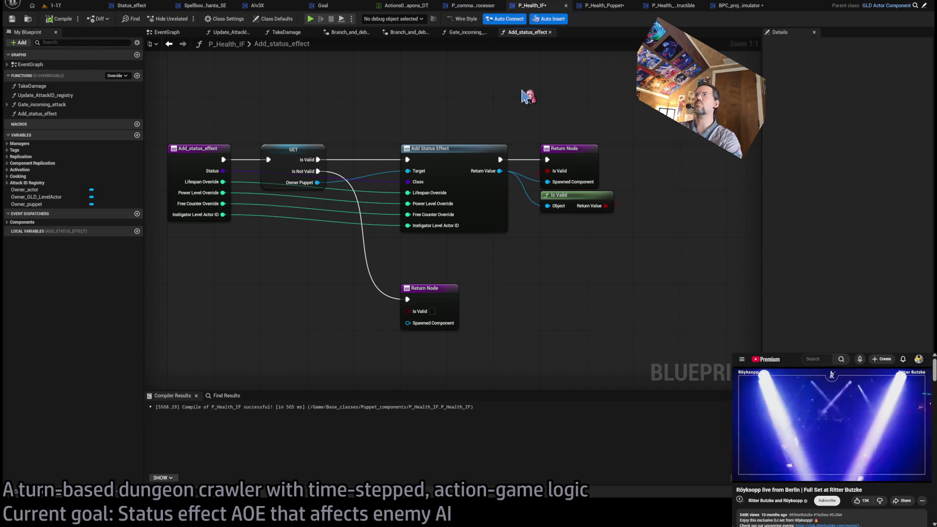
left_click(605, 5)
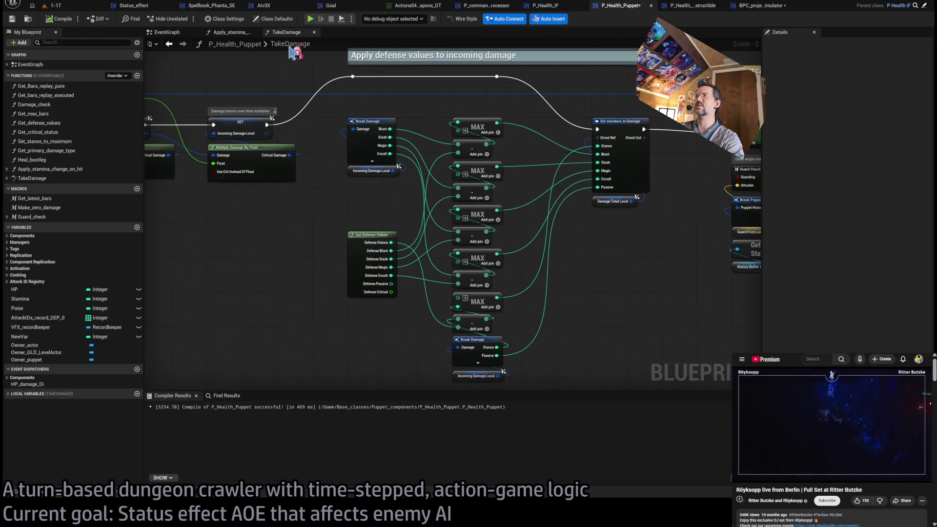
left_click(58, 21)
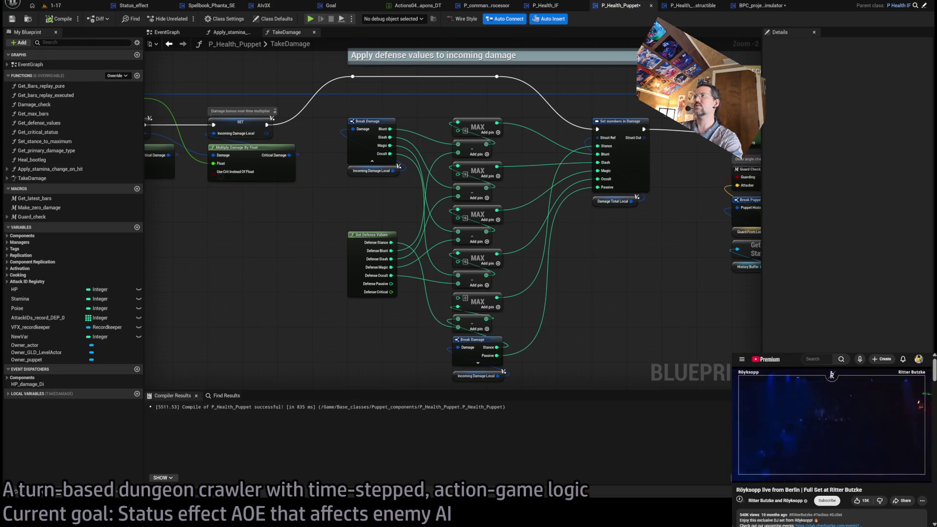
left_click(693, 6)
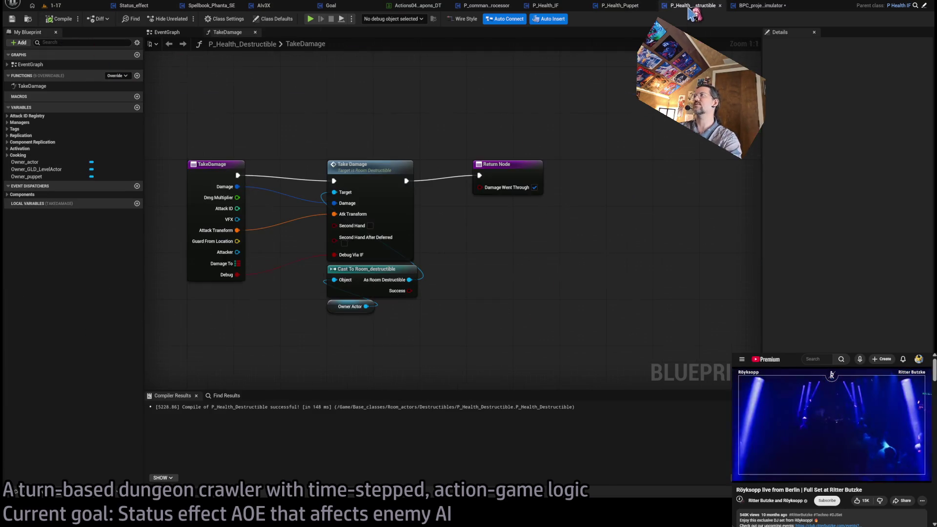
left_click(58, 20)
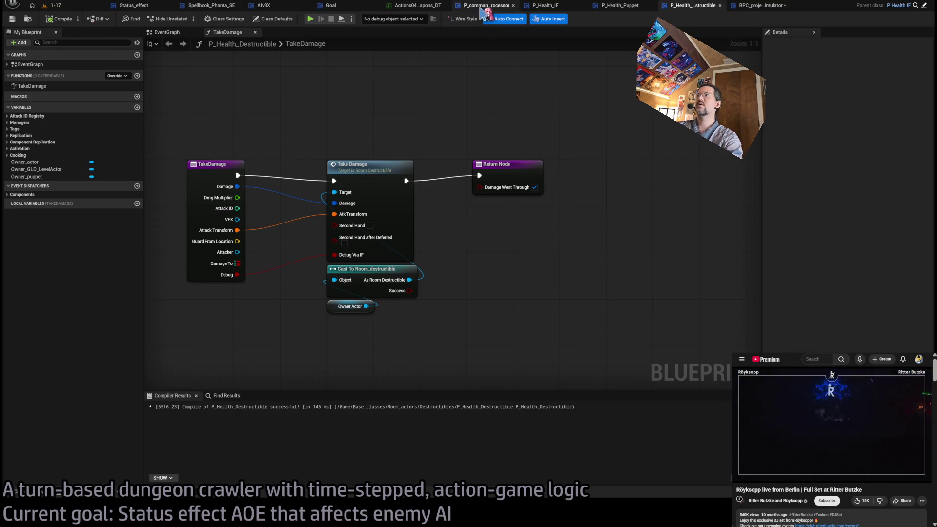
left_click(556, 6)
left_click(480, 7)
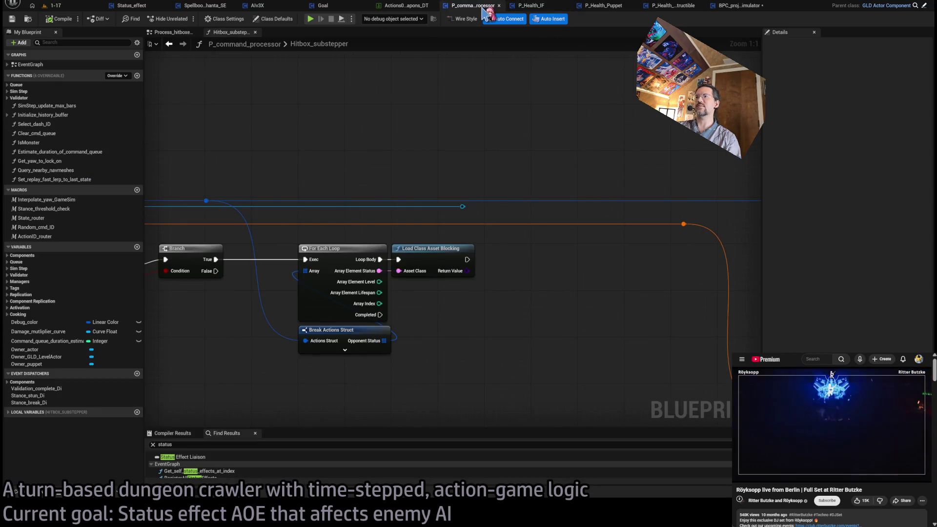
left_click_drag(462, 207, 513, 309)
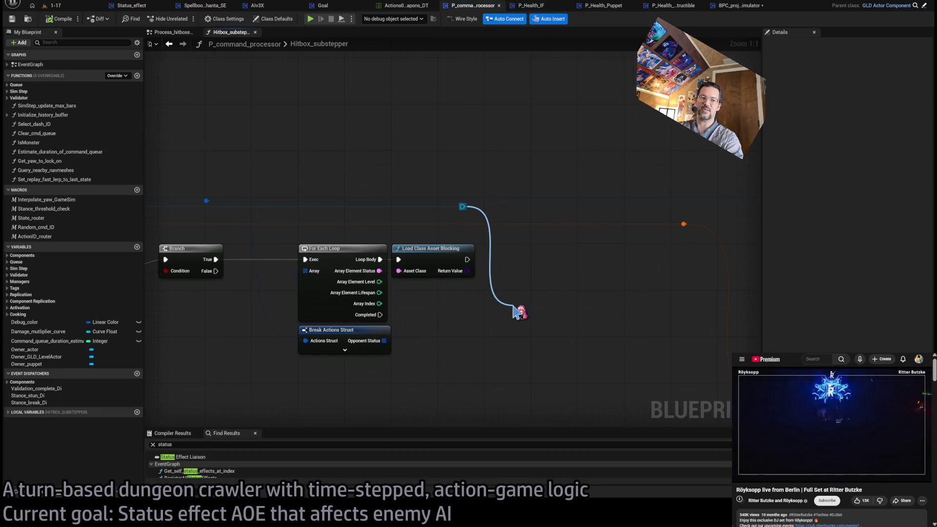
left_click_drag(514, 308, 566, 258)
mouse_move(467, 271)
left_mouse_down()
mouse_move(514, 272)
mouse_move(539, 292)
left_mouse_up()
left_click(458, 304)
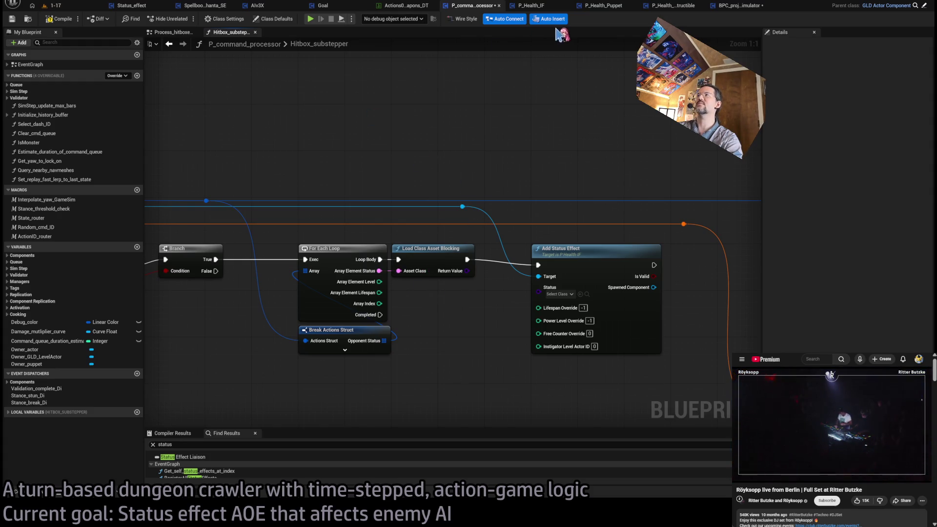
left_click(738, 8)
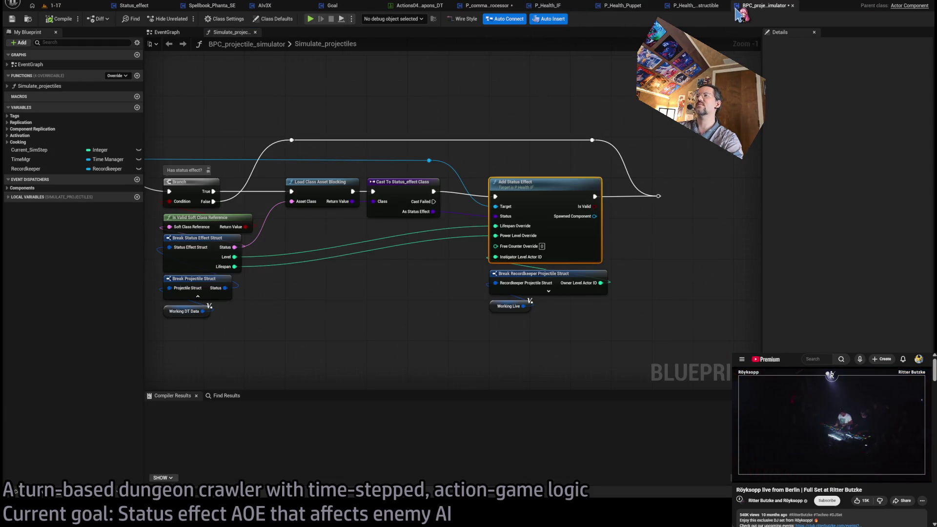
left_click(400, 182)
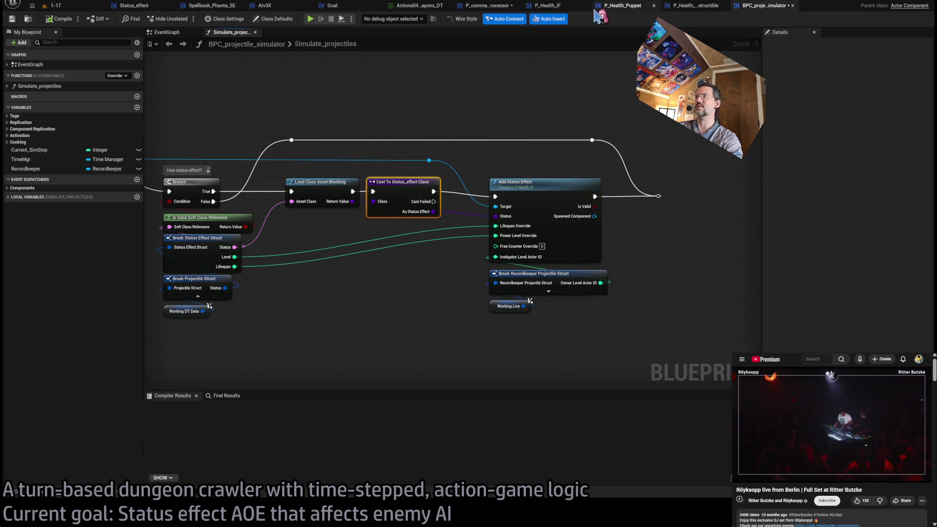
left_click(573, 6)
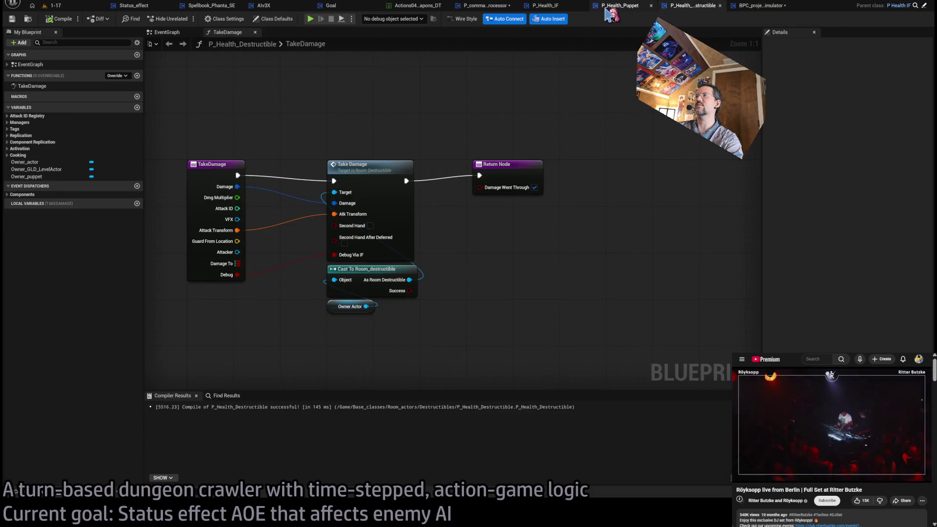
left_click(610, 6)
left_click(494, 6)
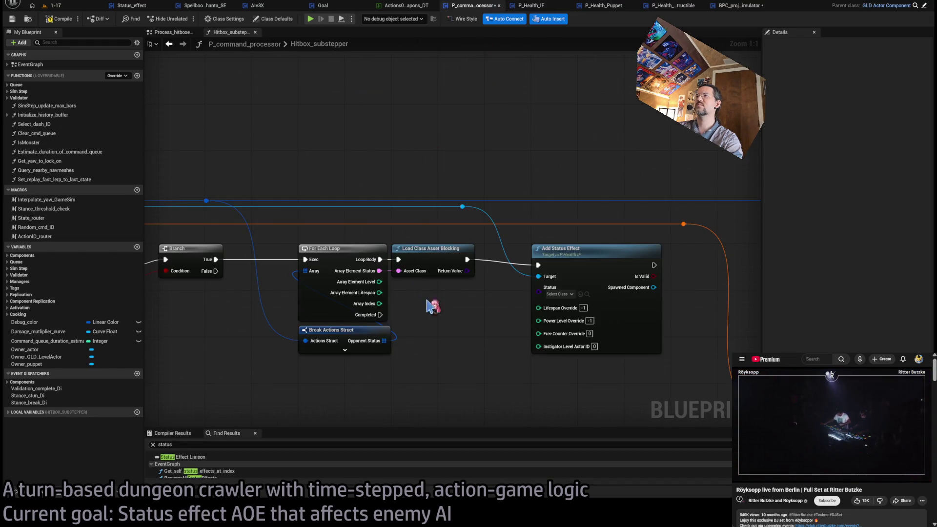
Step: Paste a Cast To Status_effect Class node between the loaded class and Add Status Effect's Status
key("ctrl+v")
mouse_move(399, 261)
left_mouse_down()
mouse_move(375, 344)
mouse_move(365, 325)
left_mouse_up()
left_click_drag(432, 336, 472, 278)
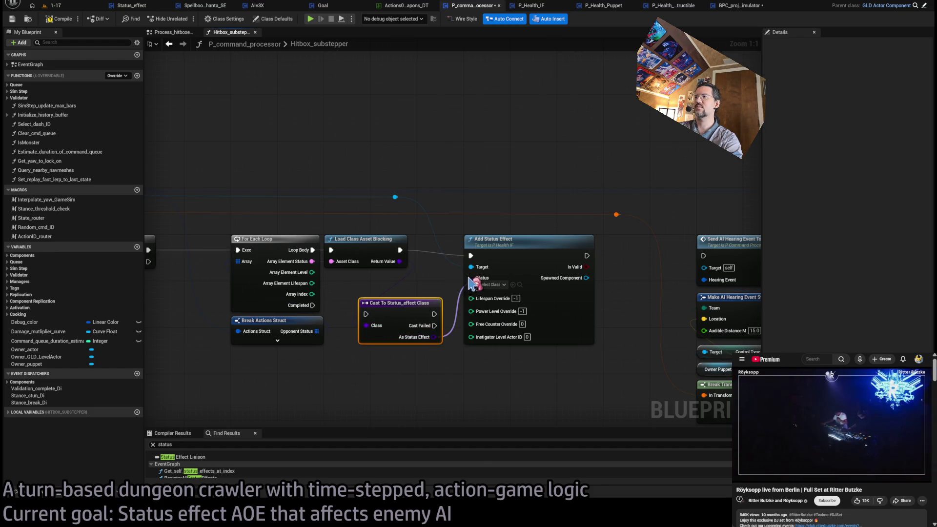
left_click_drag(381, 253, 415, 371)
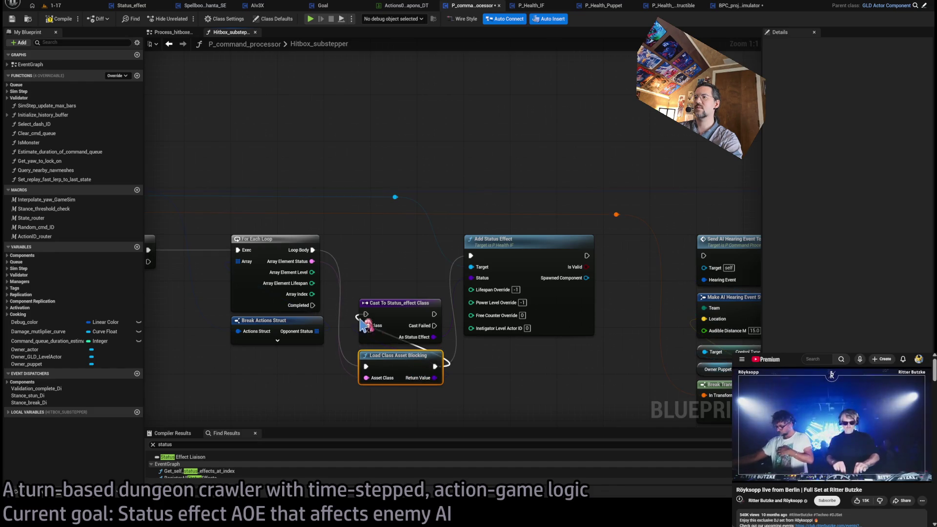
left_click_drag(410, 404, 392, 245)
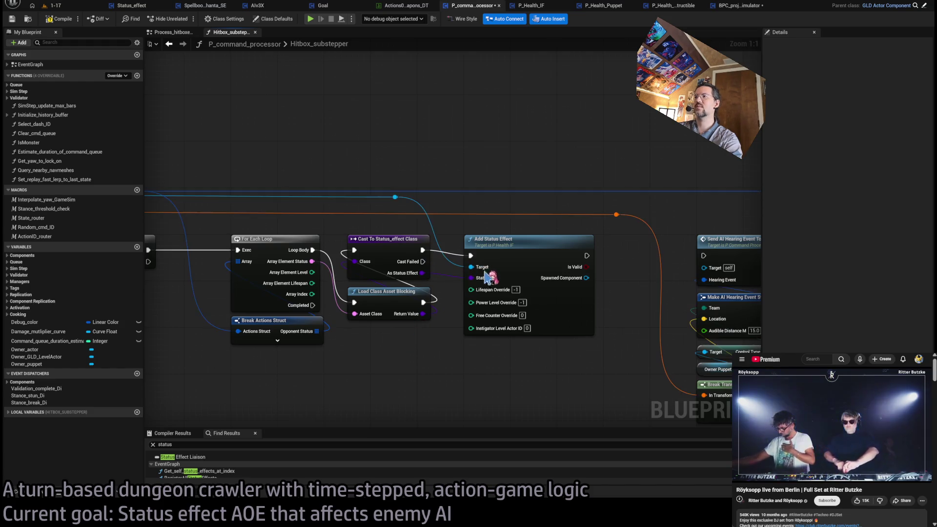
Step: Route the loop's Completed output through a reroute and align the reroute points and Add Status Effect
left_click_drag(528, 332, 389, 313)
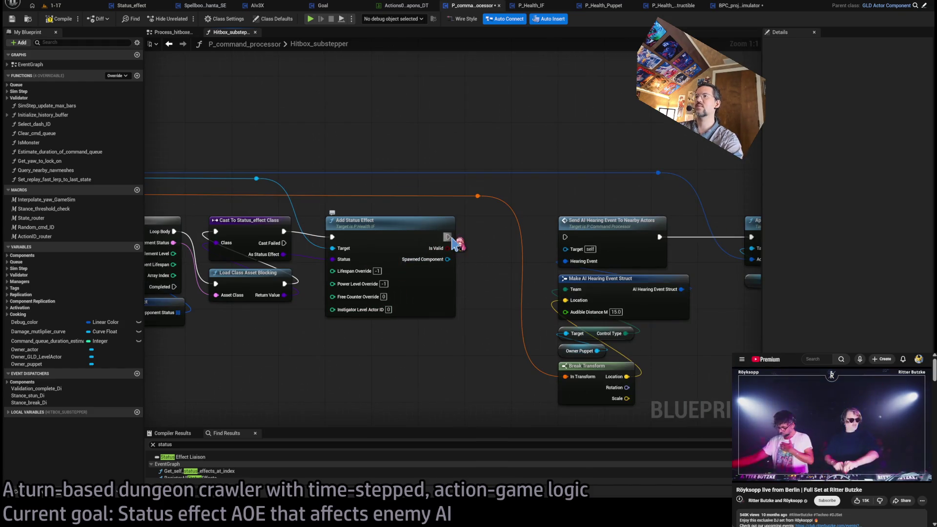
left_click_drag(447, 238, 552, 235)
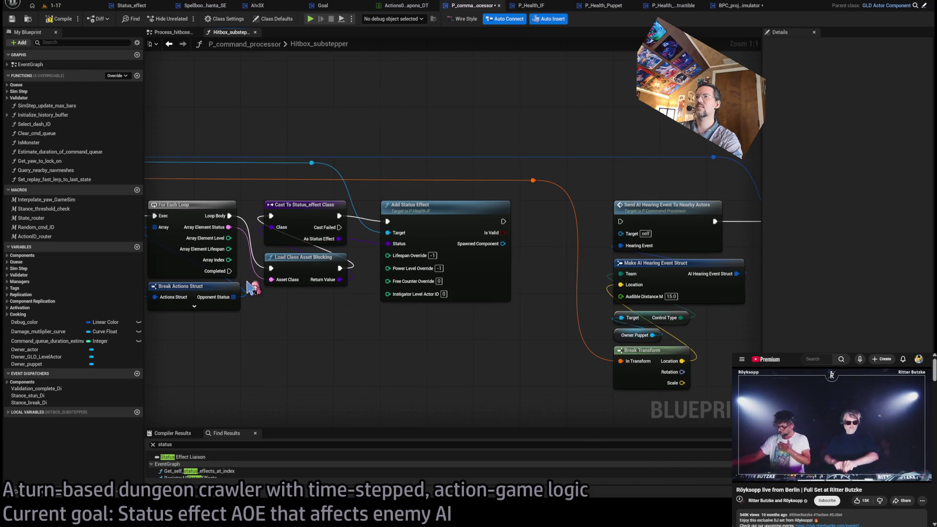
mouse_move(229, 272)
left_mouse_down()
mouse_move(266, 147)
mouse_move(548, 155)
mouse_move(505, 146)
left_mouse_up()
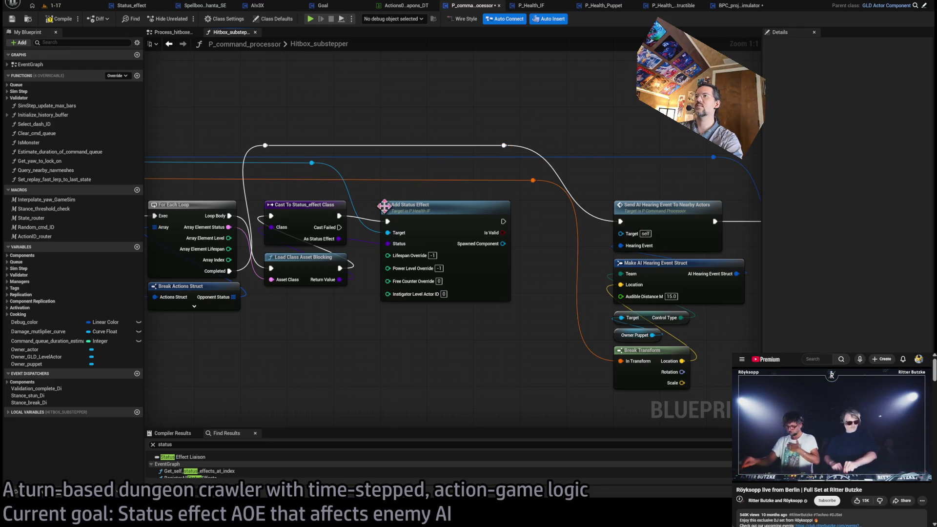
scroll(370, 152, "down", 10)
mouse_move(593, 138)
left_mouse_down()
mouse_move(405, 278)
mouse_move(412, 288)
left_mouse_up()
scroll(428, 194, "up", 10)
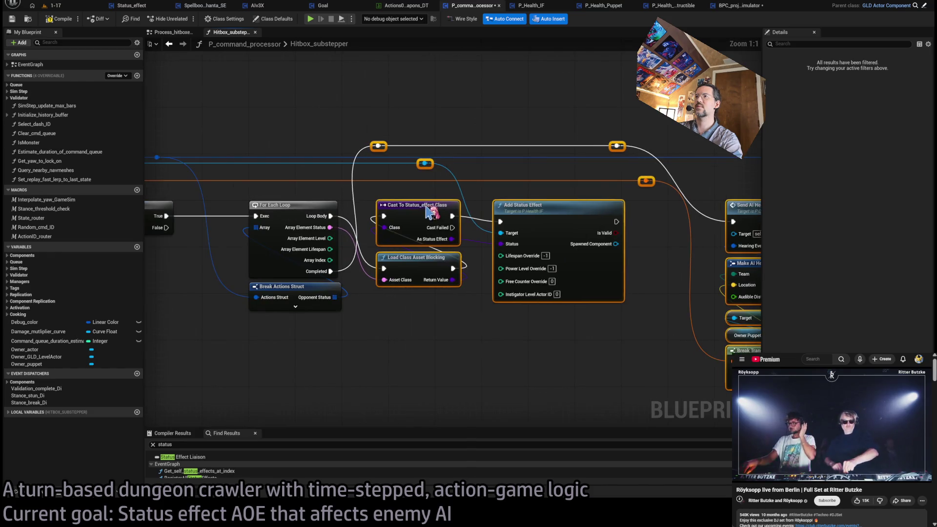
left_click(453, 175)
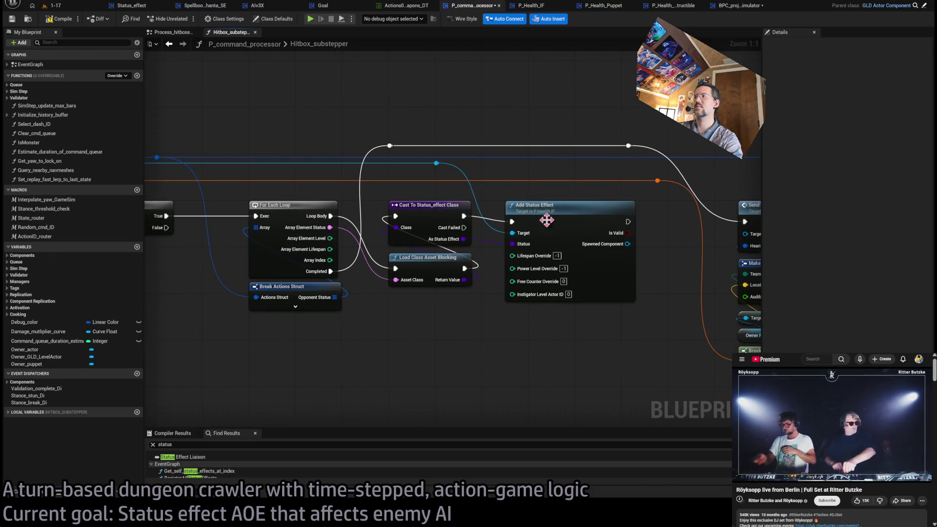
left_click_drag(543, 220, 567, 222)
left_click_drag(631, 150, 654, 148)
left_click(657, 181, "shift")
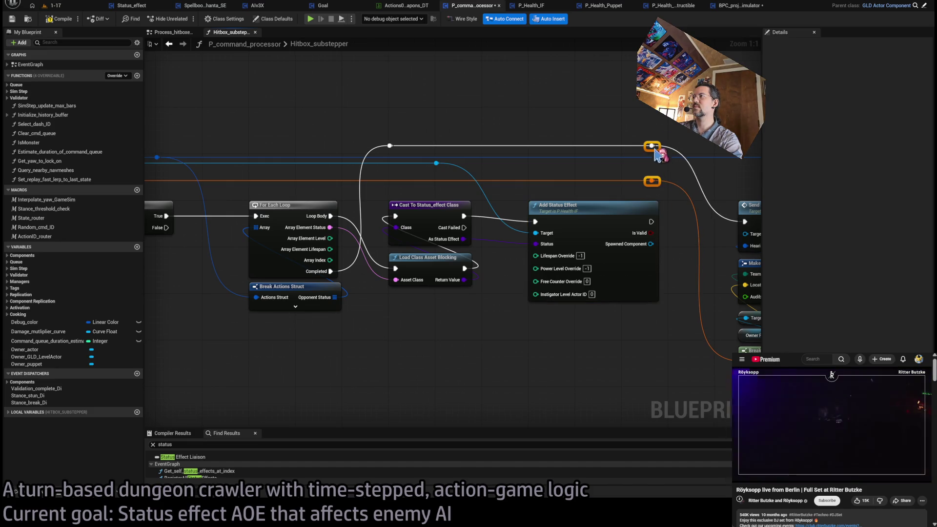
left_click_drag(588, 214, 474, 212)
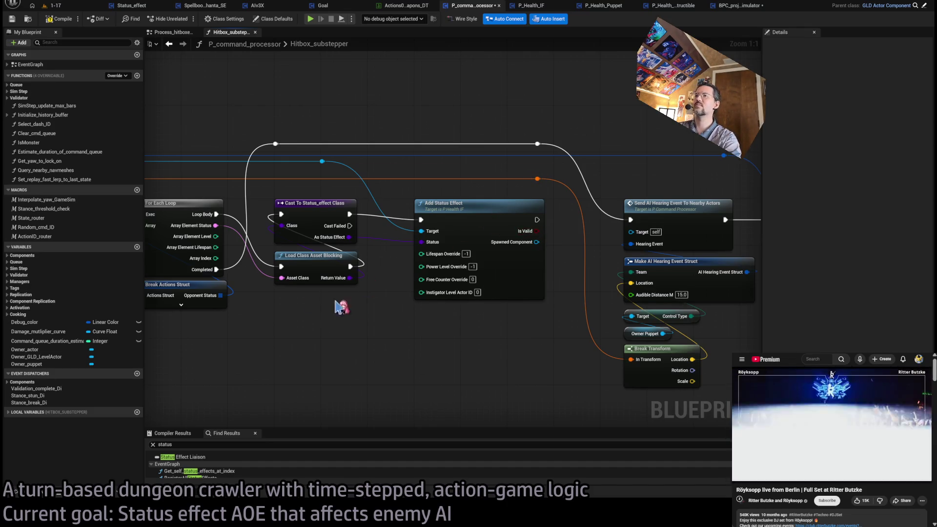
left_click_drag(336, 305, 386, 287)
Step: Wire each status's Level and Lifespan into Power Level Override and Lifespan Override
mouse_move(265, 239)
left_mouse_down()
mouse_move(478, 269)
mouse_move(439, 268)
mouse_move(456, 278)
mouse_move(471, 269)
left_mouse_up()
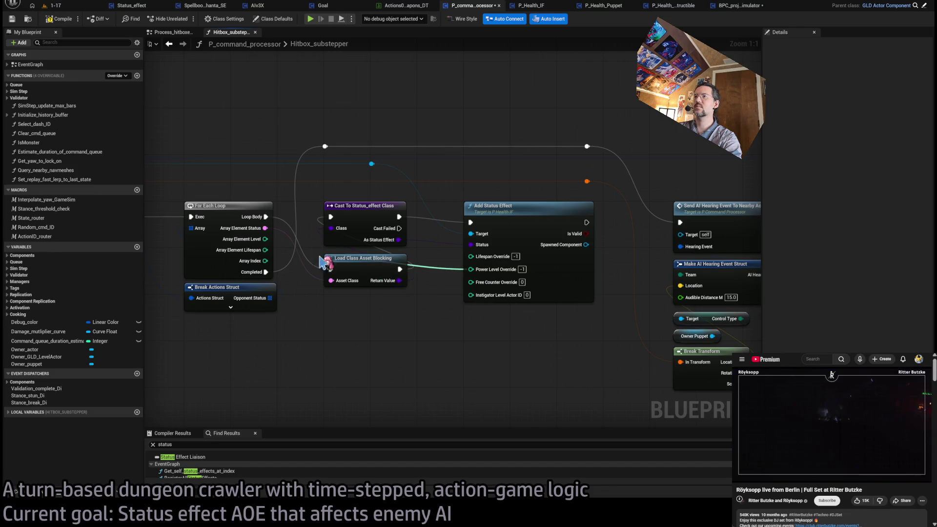
mouse_move(264, 250)
left_mouse_down()
mouse_move(477, 267)
mouse_move(481, 259)
mouse_move(444, 324)
mouse_move(371, 317)
left_mouse_up()
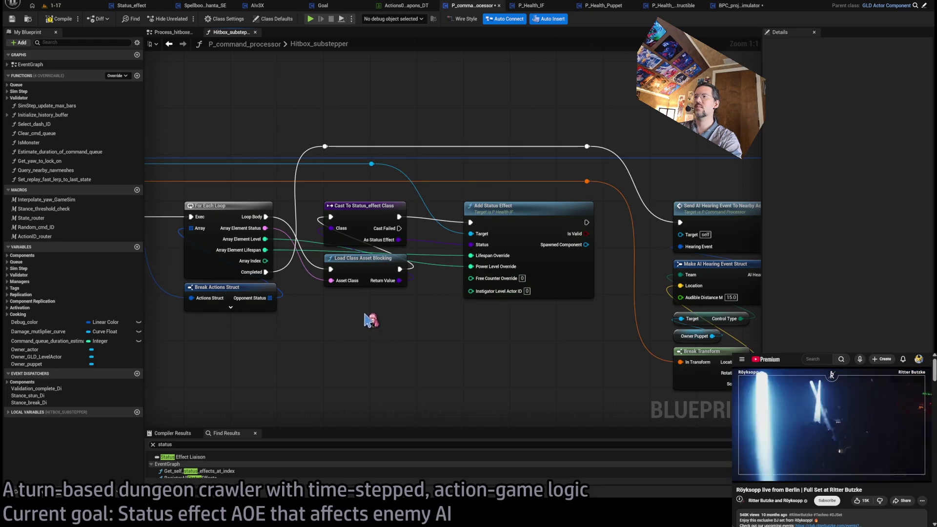
left_click(668, 6)
left_click(617, 7)
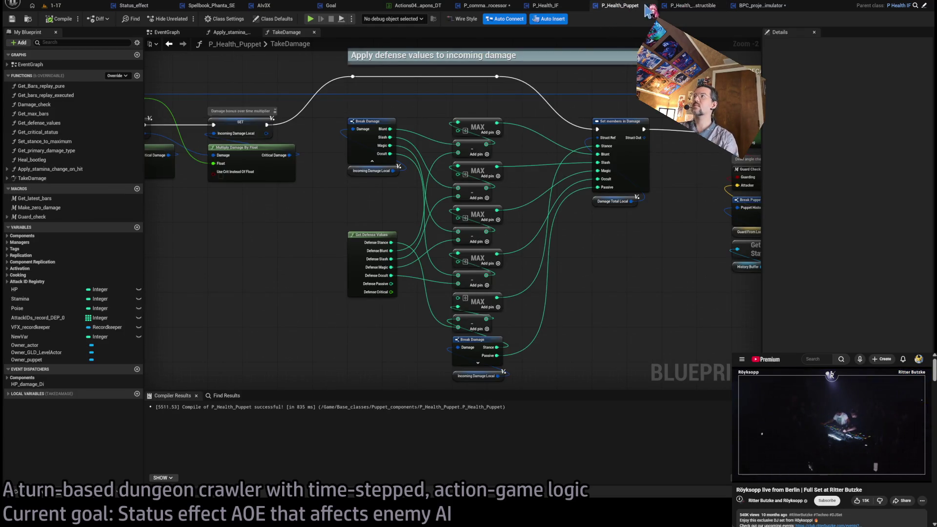
left_click(693, 6)
left_click(762, 6)
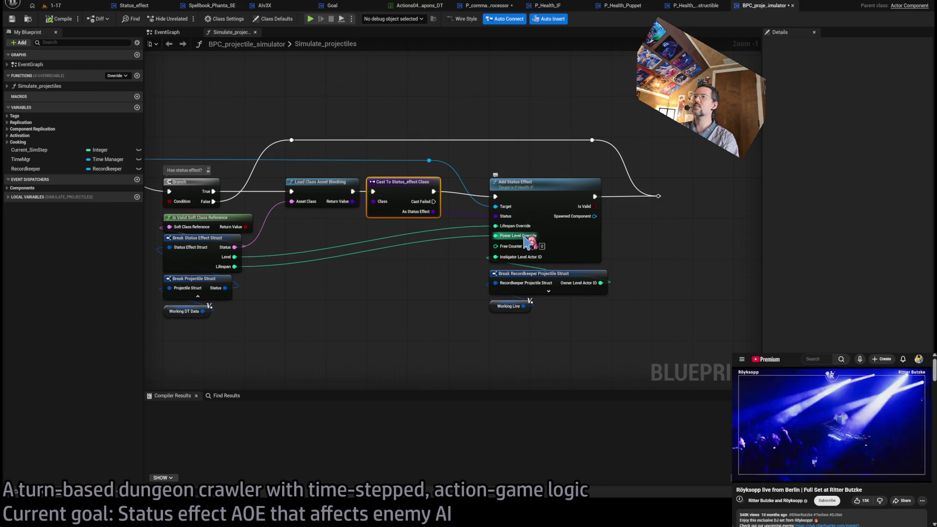
left_click(230, 255)
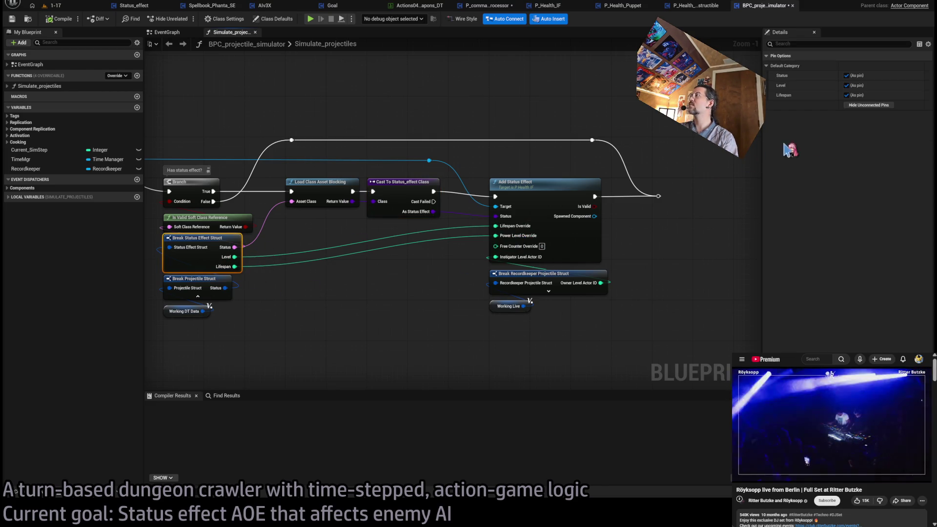
left_click(341, 300)
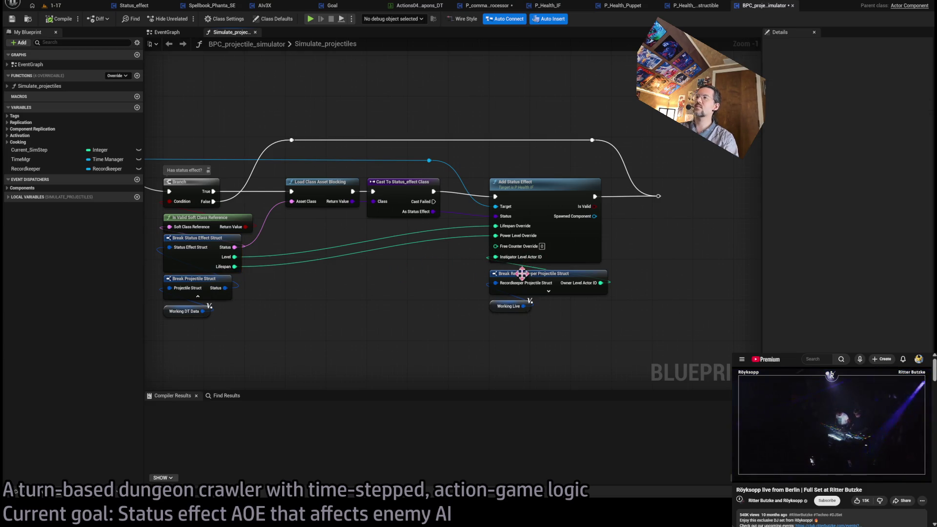
left_click(633, 10)
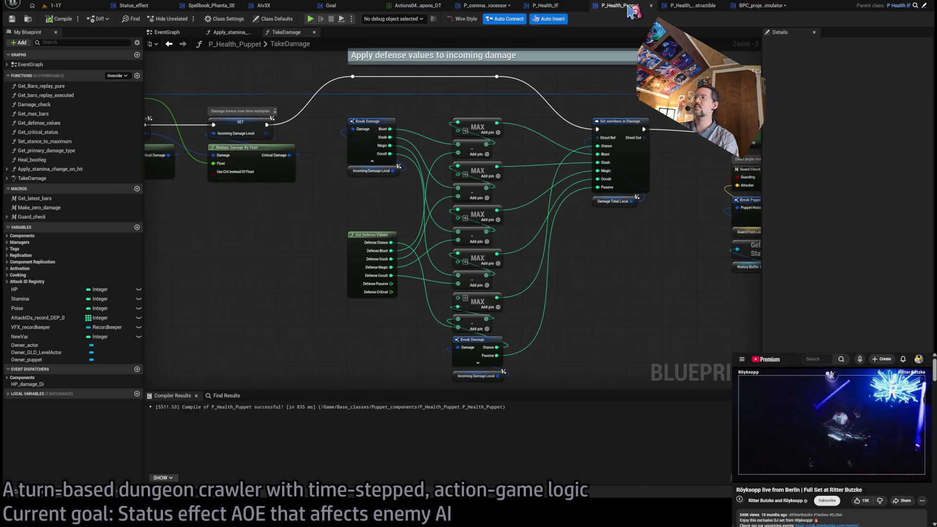
left_click(560, 8)
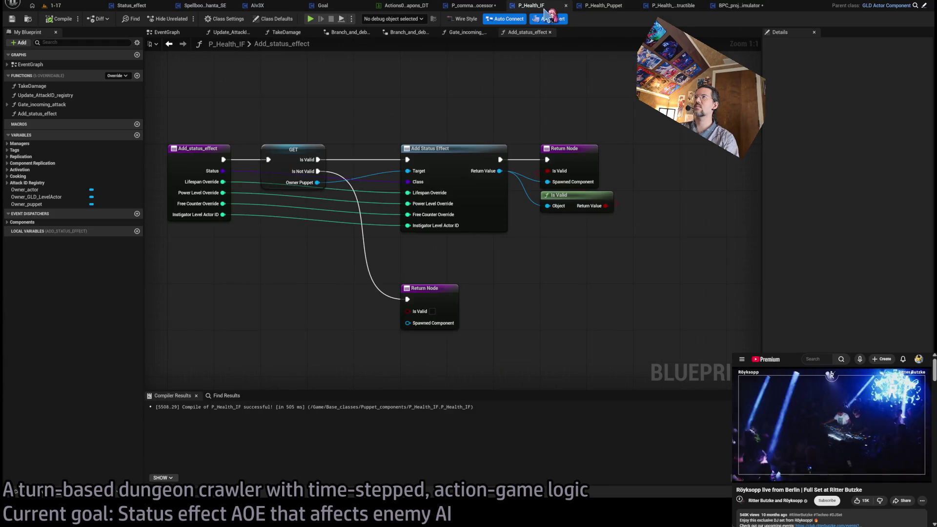
left_click(471, 6)
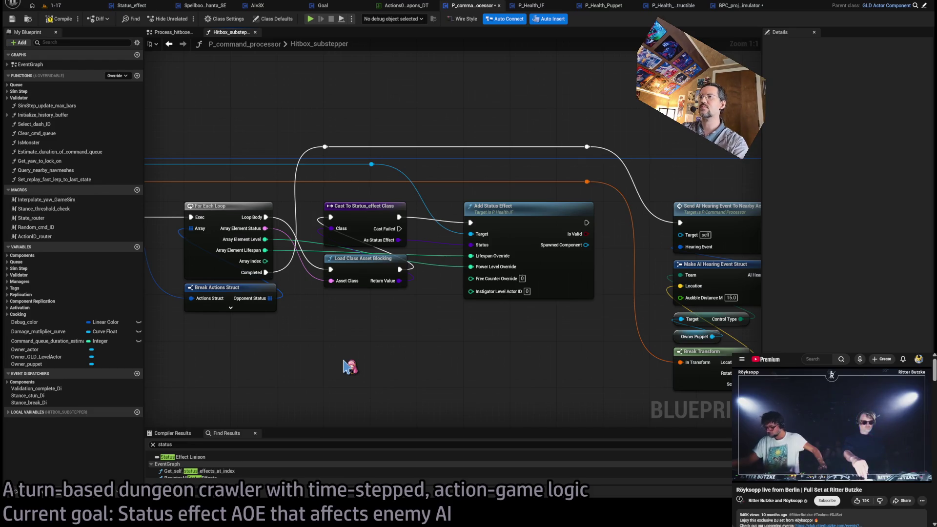
Step: Feed Owner GLD Level Actor's ID into Instigator Level Actor ID and reconnect the Level and Lifespan overrides
mouse_move(34, 356)
left_mouse_down()
mouse_move(373, 365)
mouse_move(359, 322)
left_mouse_up()
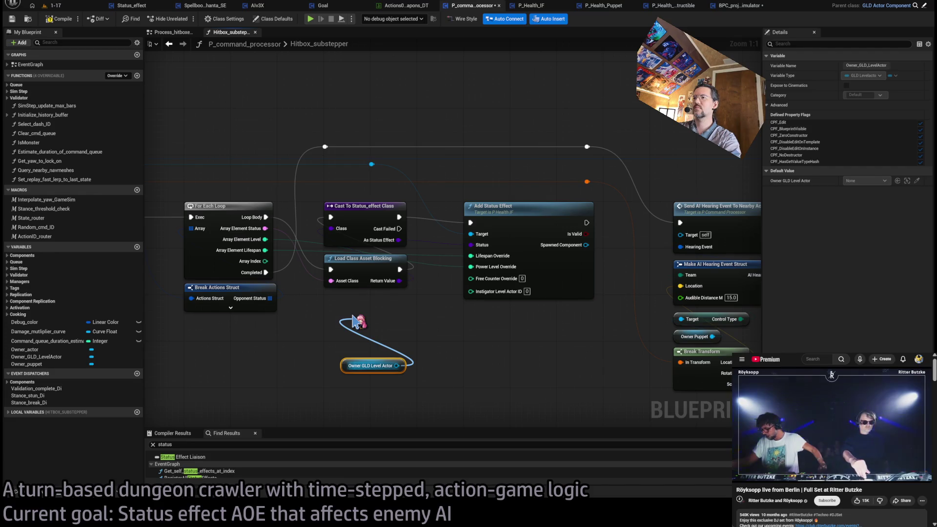
mouse_move(407, 387)
left_mouse_down()
mouse_move(415, 361)
mouse_move(471, 292)
left_mouse_up()
mouse_move(381, 345)
left_mouse_down()
mouse_move(497, 322)
mouse_move(504, 310)
left_mouse_up()
left_click(469, 392)
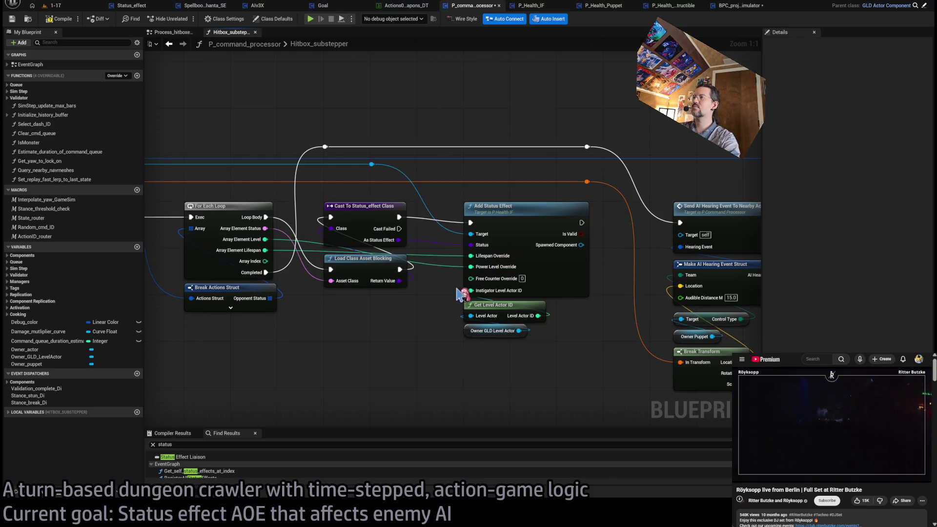
left_click(470, 267, "alt")
left_click(471, 255, "alt")
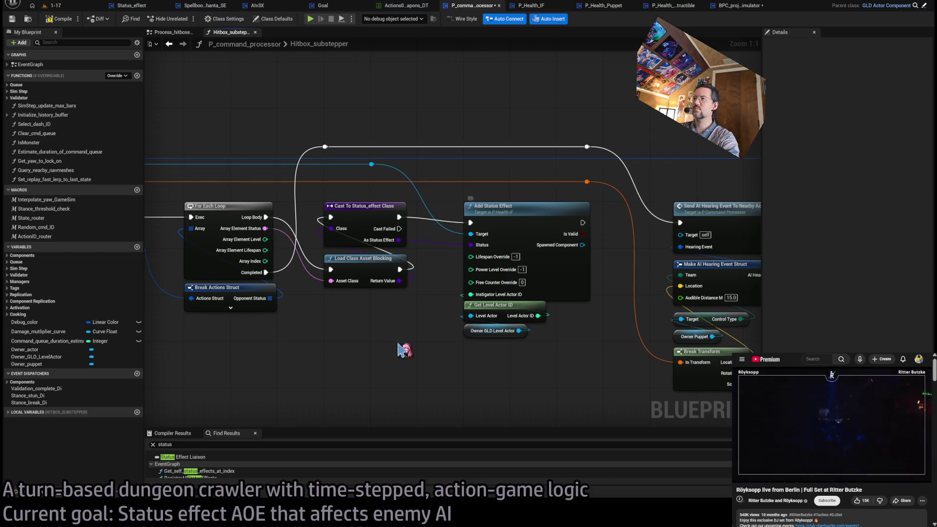
mouse_move(271, 240)
left_mouse_down()
mouse_move(485, 268)
mouse_move(353, 269)
mouse_move(264, 250)
left_mouse_up()
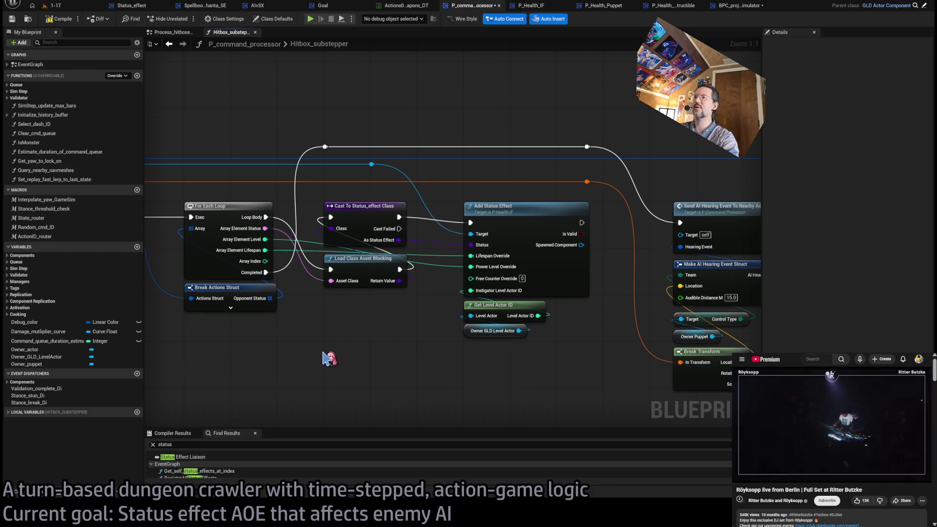
Step: Open the actions data table and select the Phantasmagoria opponent status Level
left_click(418, 6)
scroll(395, 370, "down", 3)
left_click(392, 319)
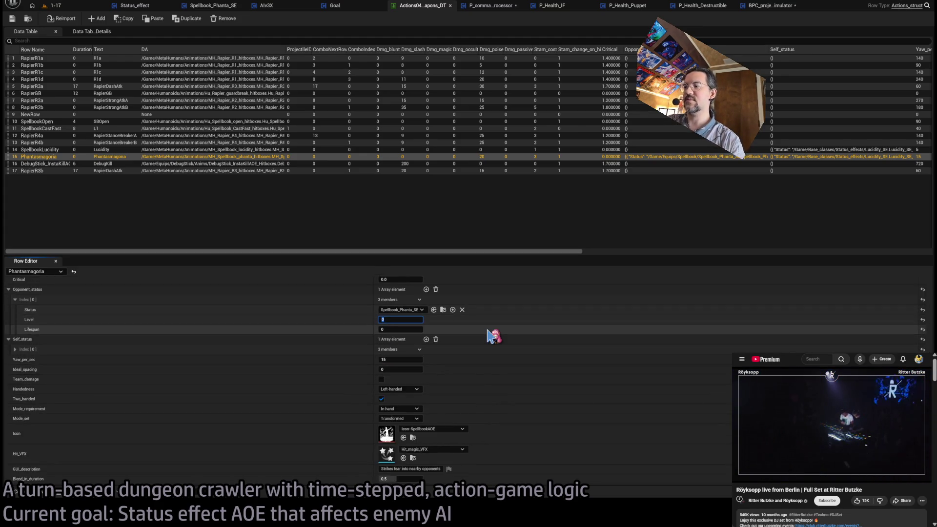
Step: Set the Phantasmagoria row's Lifespan to -1 and save the actions data table
key("Tab")
type("-1")
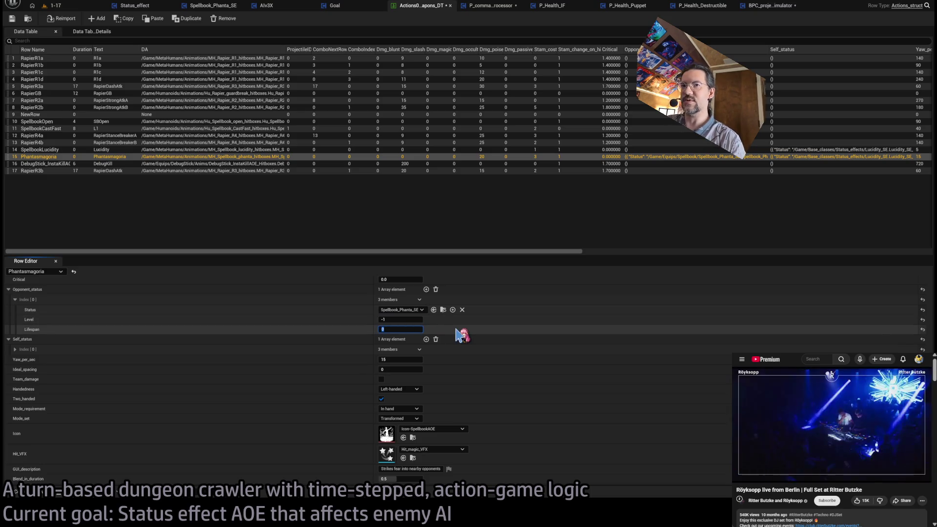
left_click(10, 19)
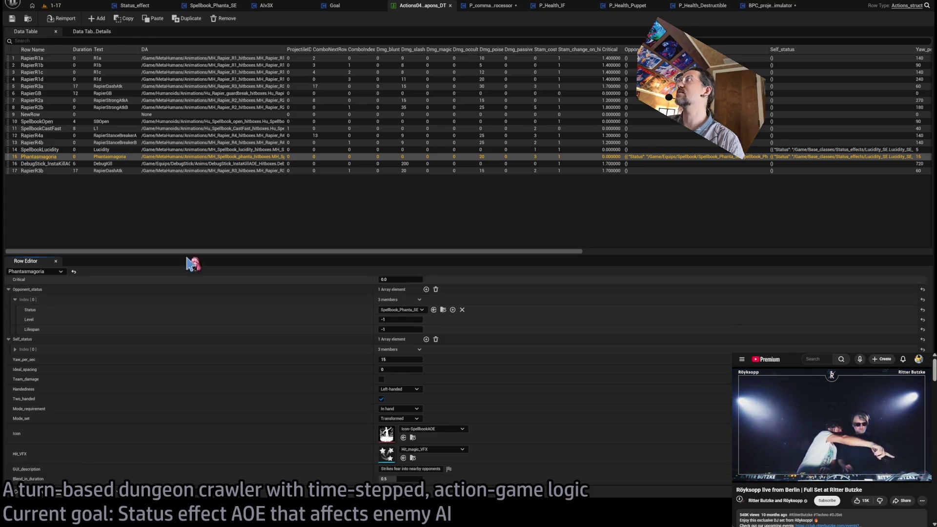
Step: Inspect Actions_struct's Opponent_status field, then Status_effect_struct's Level and Lifespan fields, and close both
left_click(927, 7)
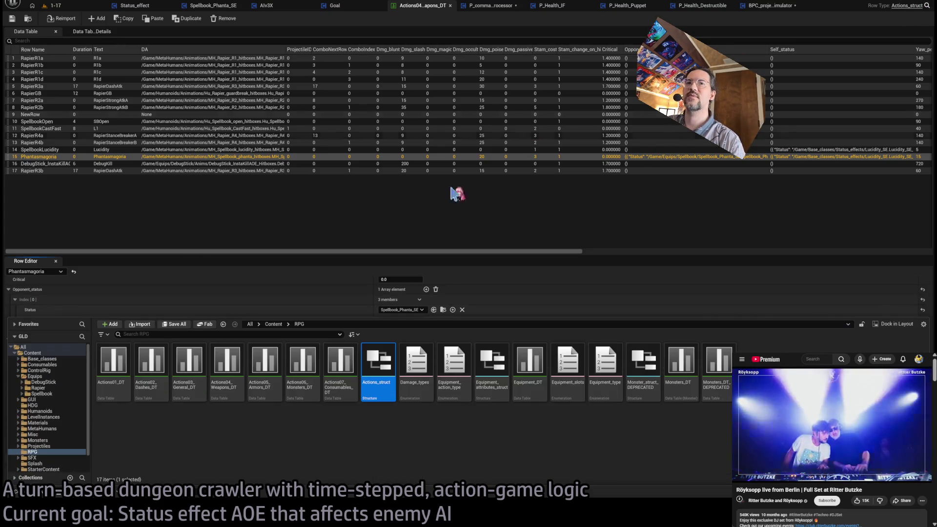
double_click(376, 364)
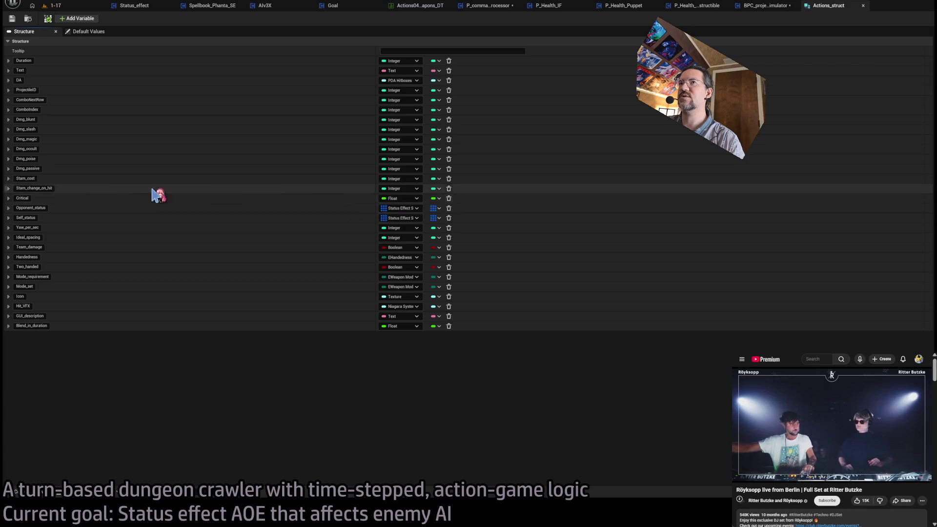
left_click(9, 208)
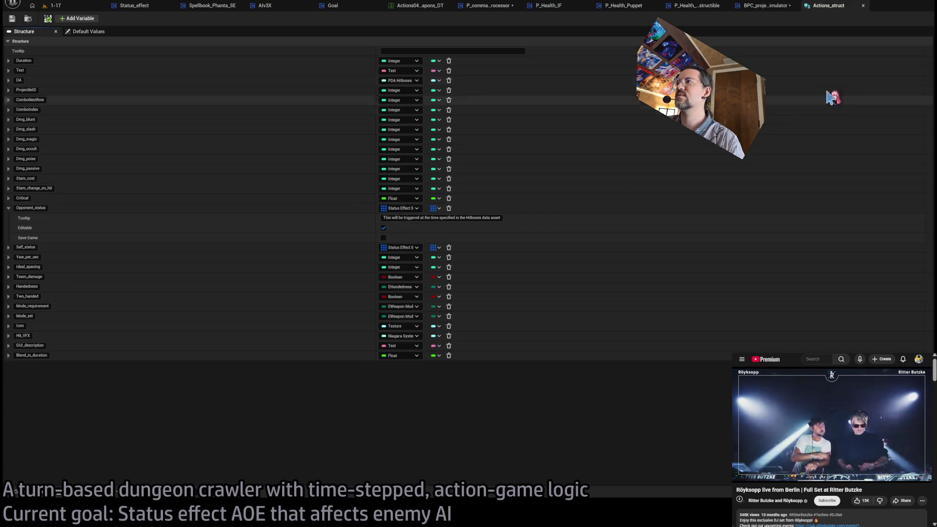
left_click(863, 6)
key("ctrl+p")
type("status effect struct")
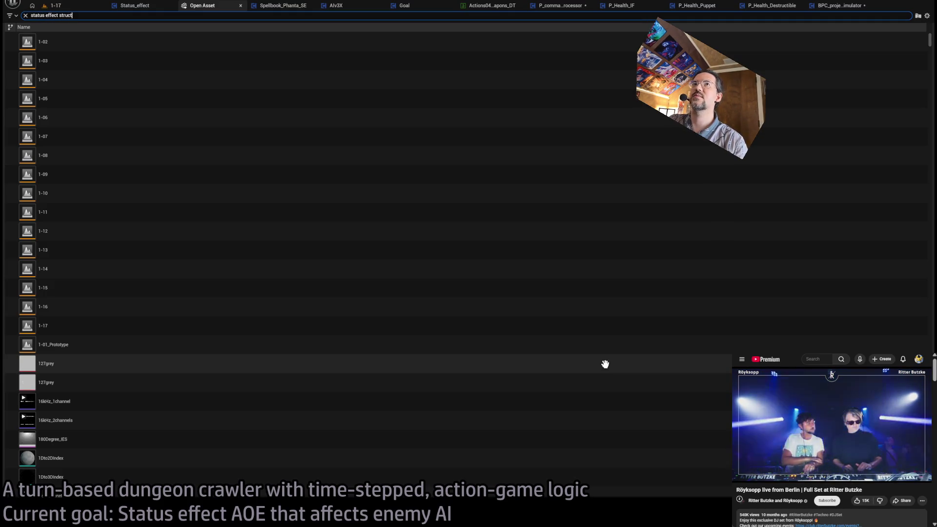
double_click(107, 79)
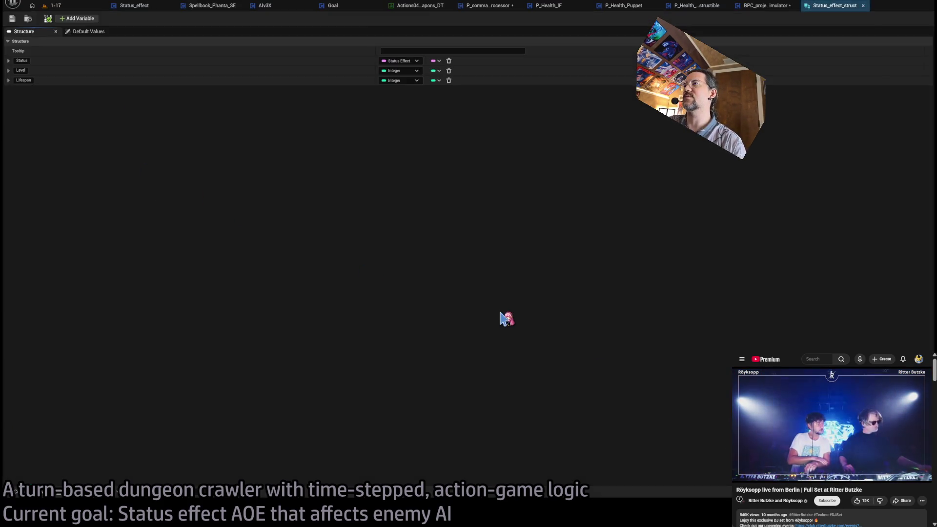
left_click(8, 80)
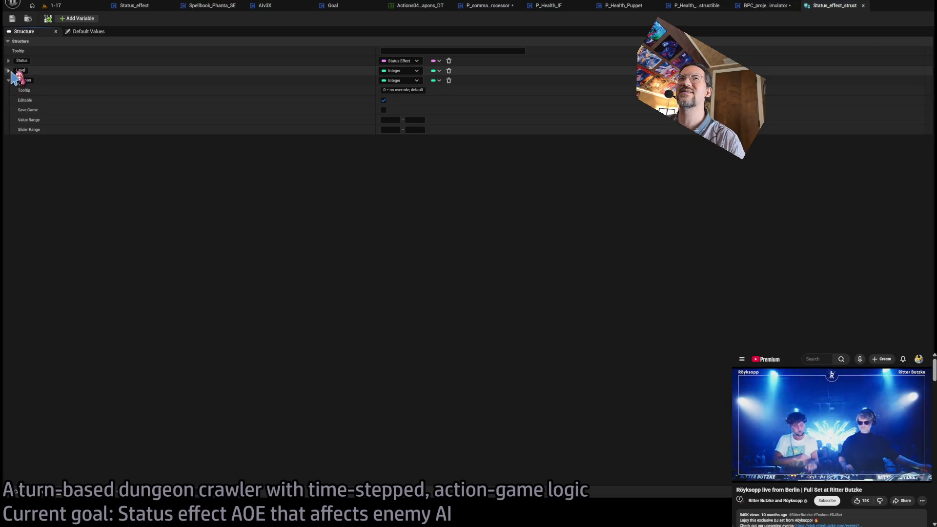
left_click(8, 70)
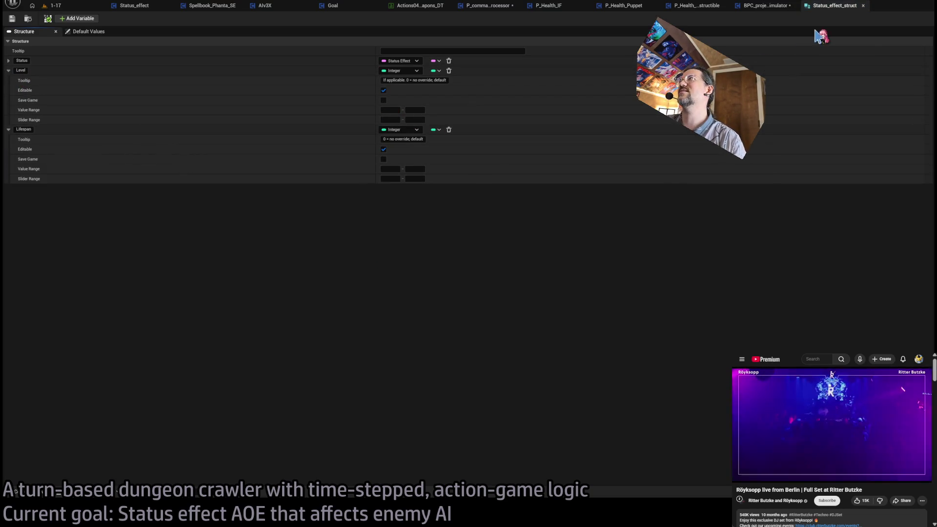
middle_click(832, 6)
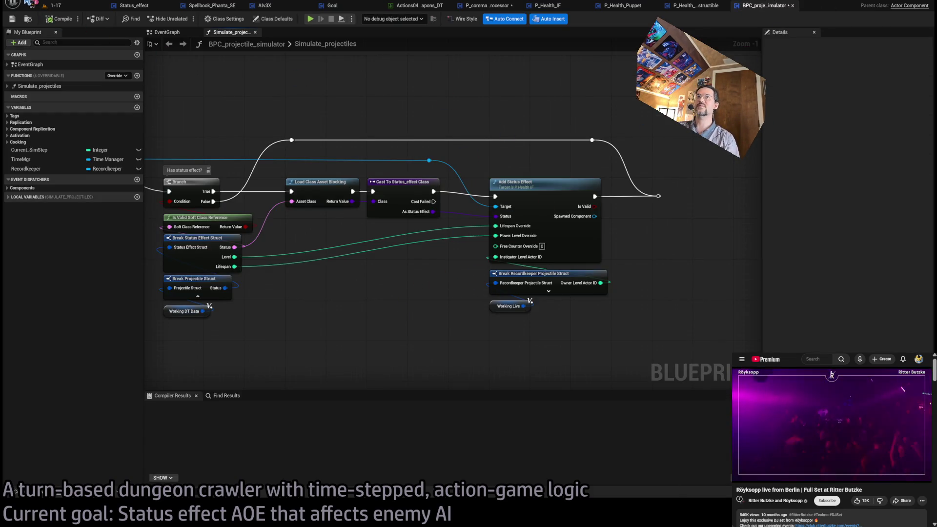
Step: Save all blueprints, edit Add_status_effect's FreeCounterOverride default, recompile P_Health_IF and close it
key("ctrl+shift+s")
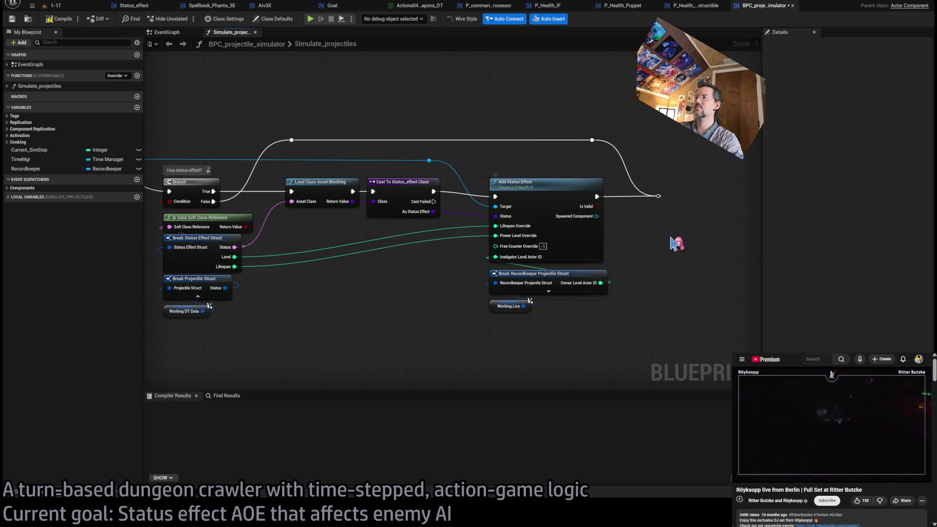
double_click(561, 231)
left_click(197, 148)
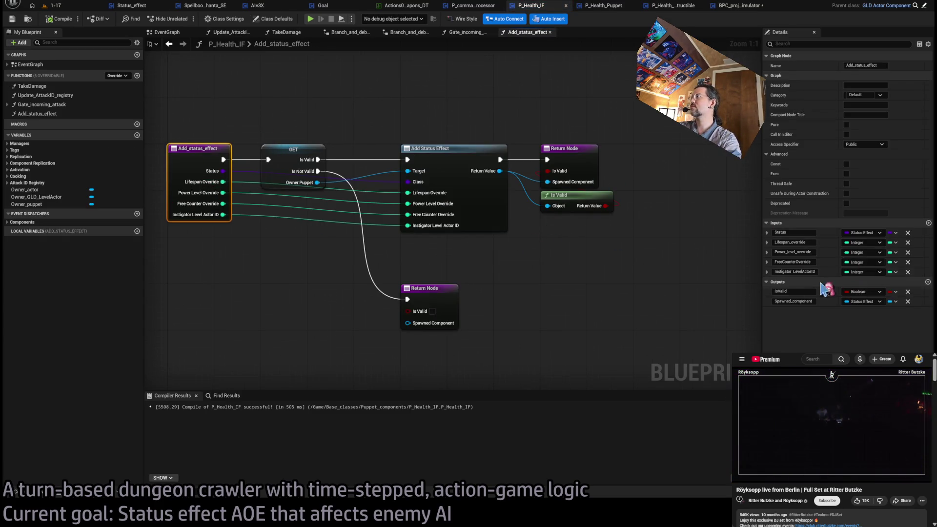
left_click(766, 252)
left_click(861, 302)
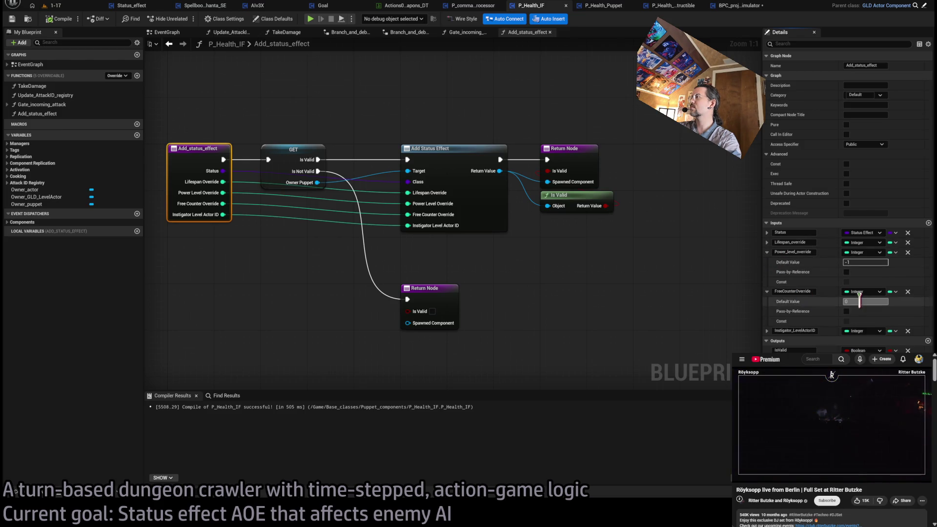
left_click(272, 292)
left_click(55, 18)
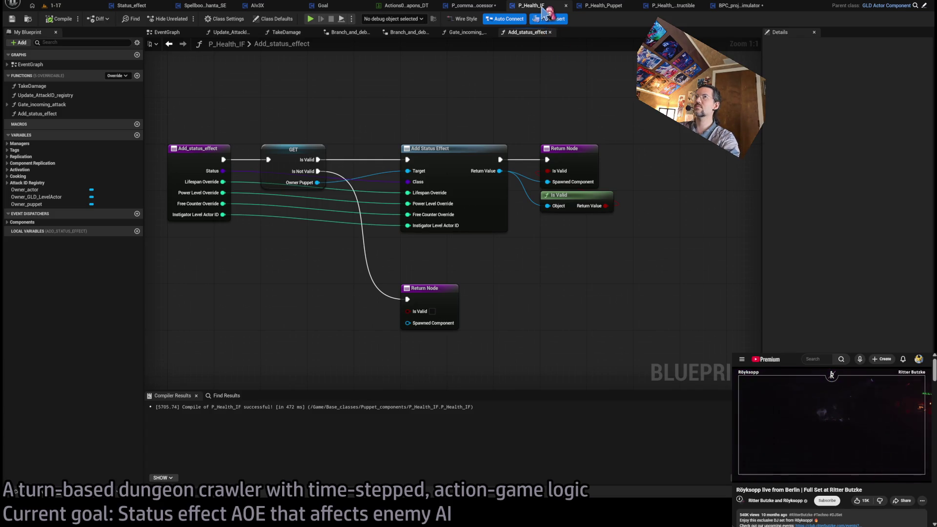
middle_click(545, 9)
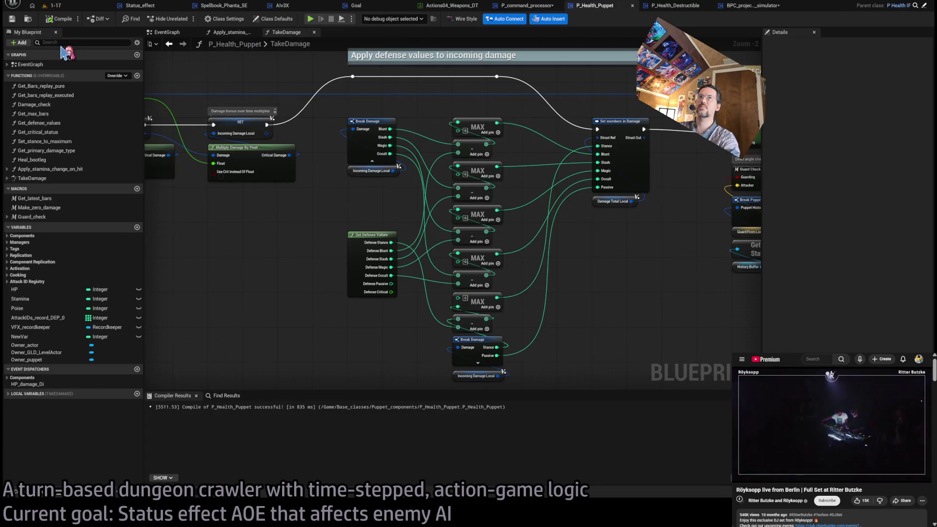
Step: Play level 1-17 and run a turn with an attack, a hold and the fear spell
left_click(54, 5)
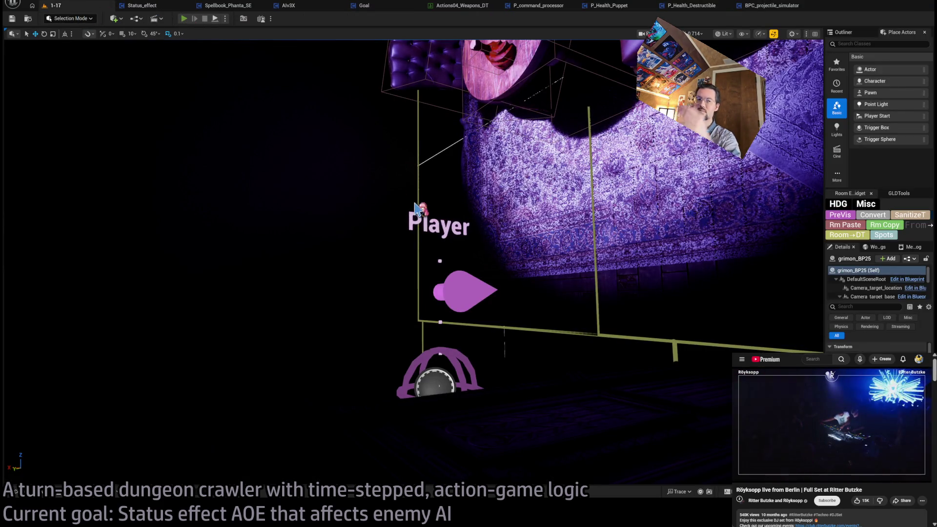
key("alt+p")
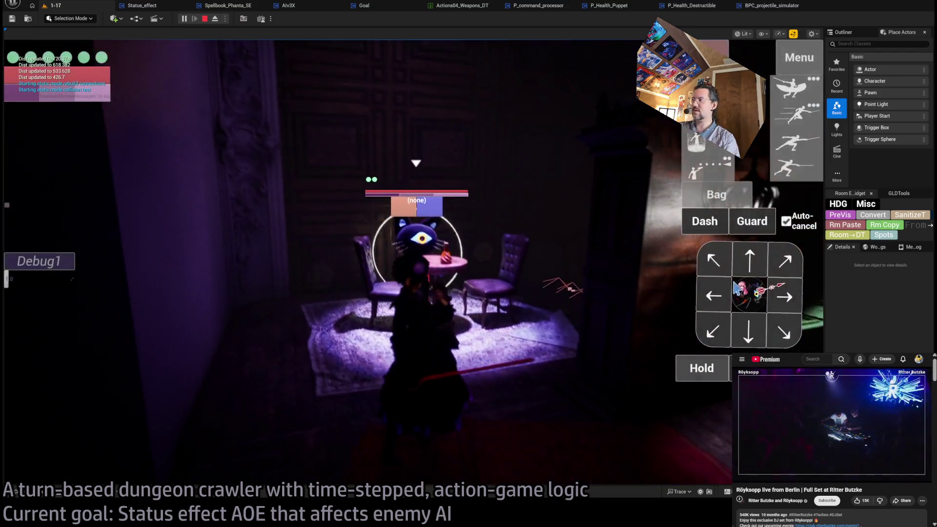
left_click(747, 169)
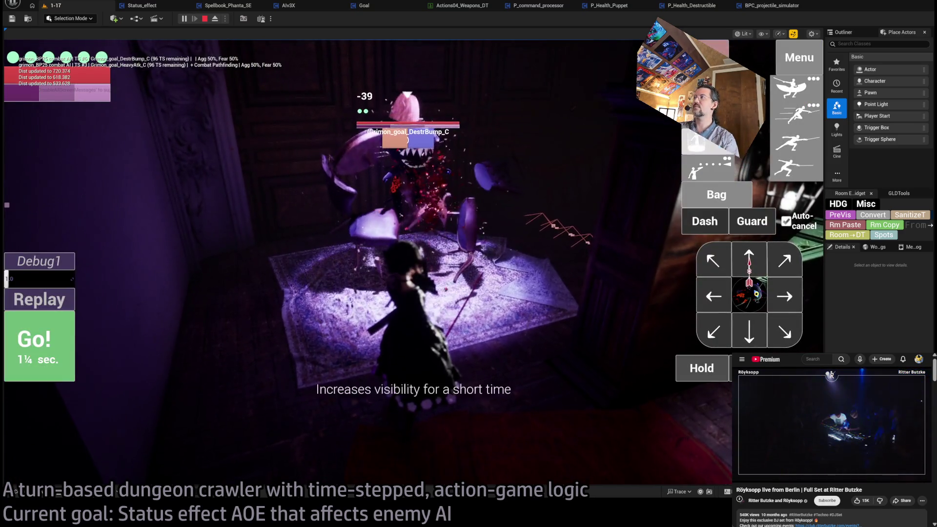
left_click(705, 370)
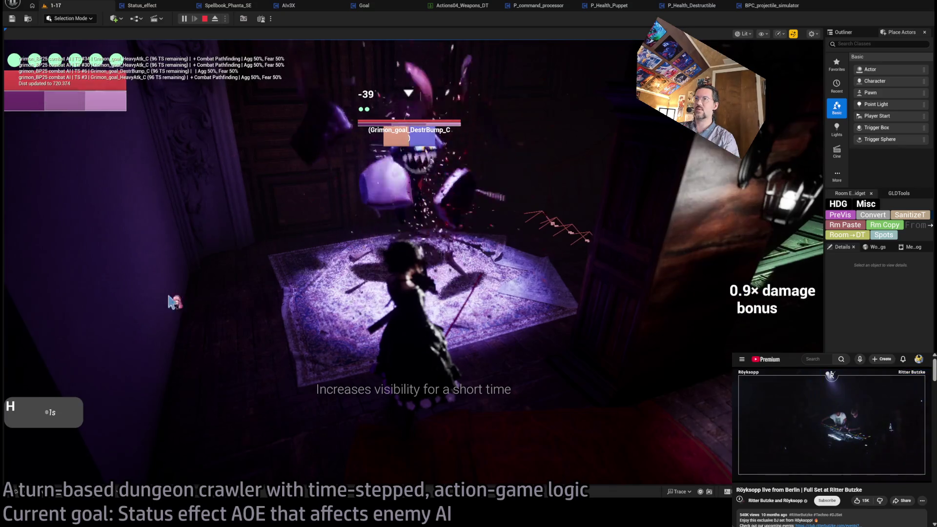
left_click(704, 180)
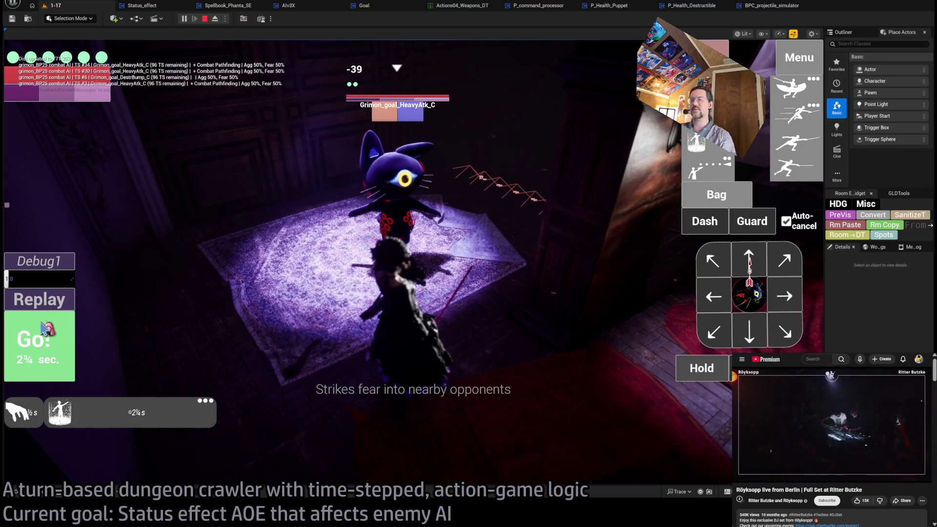
left_click(44, 337)
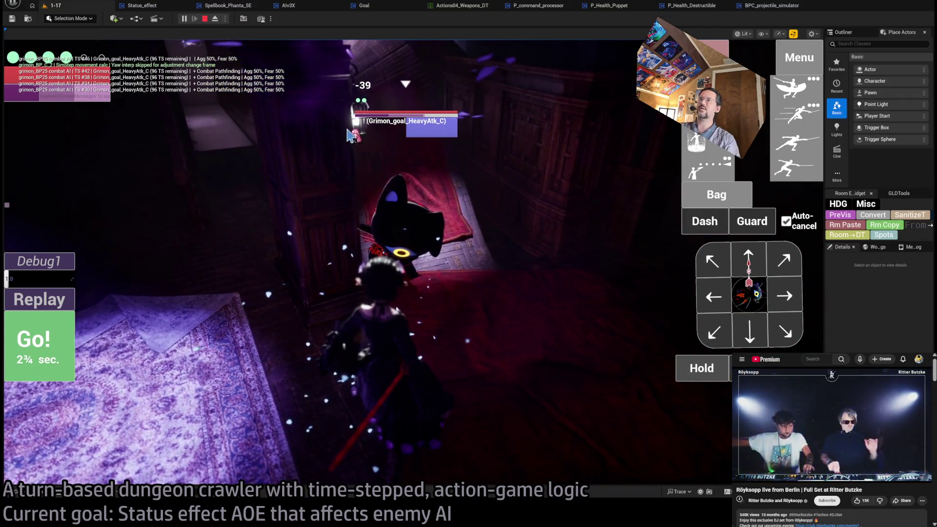
Step: Run another held turn, then queue moves and the fear spell for the next turn
key("h")
left_click(36, 340)
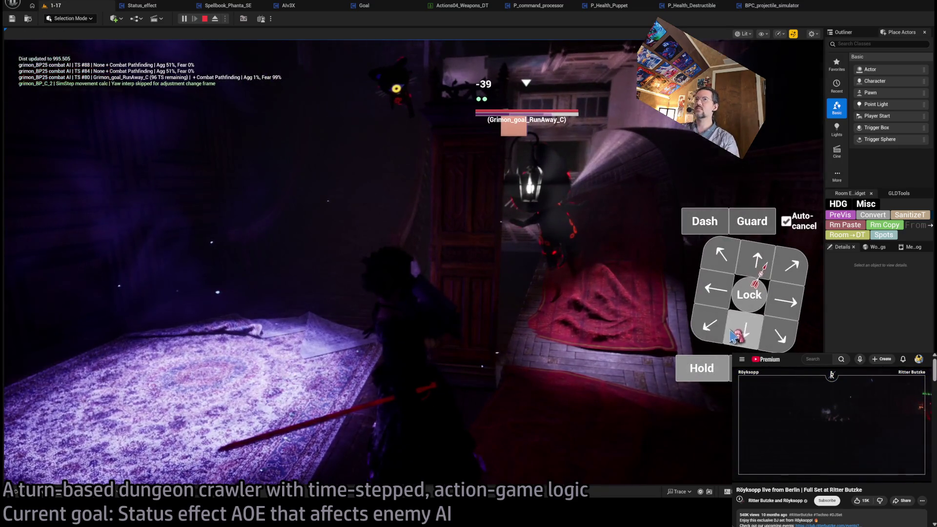
left_click(714, 266)
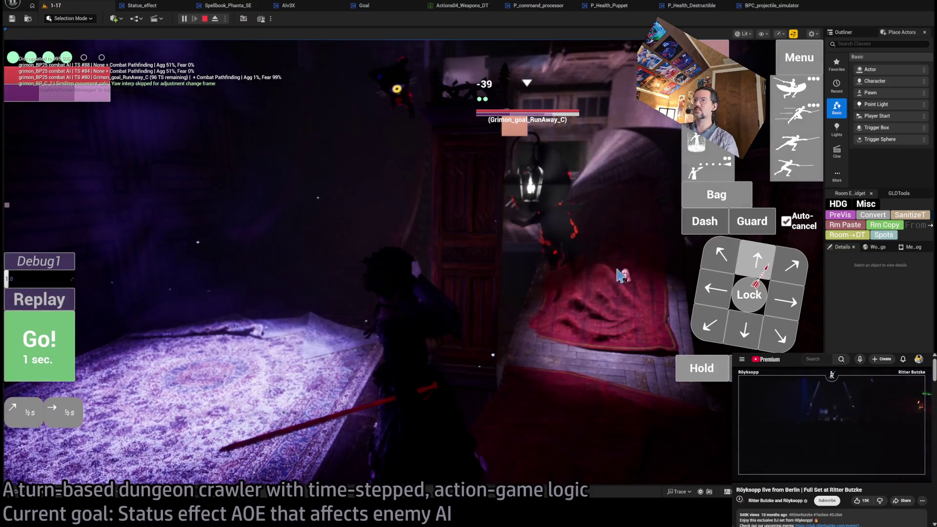